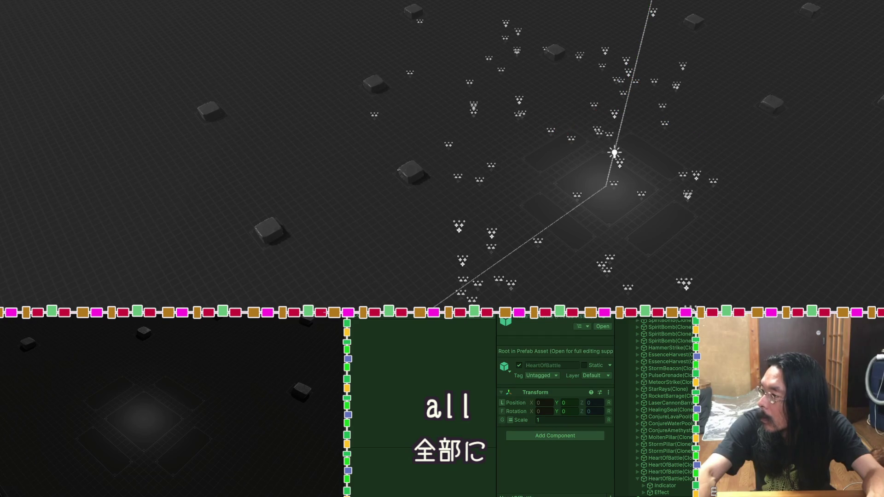
Stop the running game and open the HeartOfBattle prefab in Prefab Mode
key(ctrl+p)
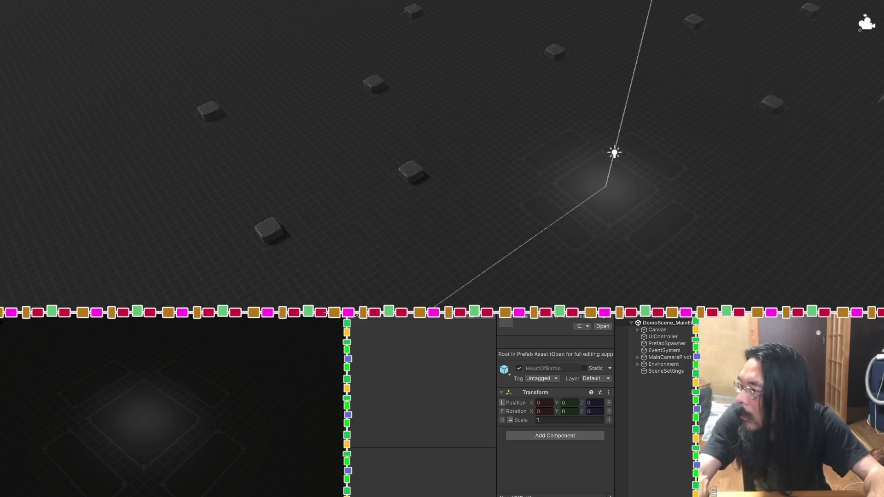
key(Return)
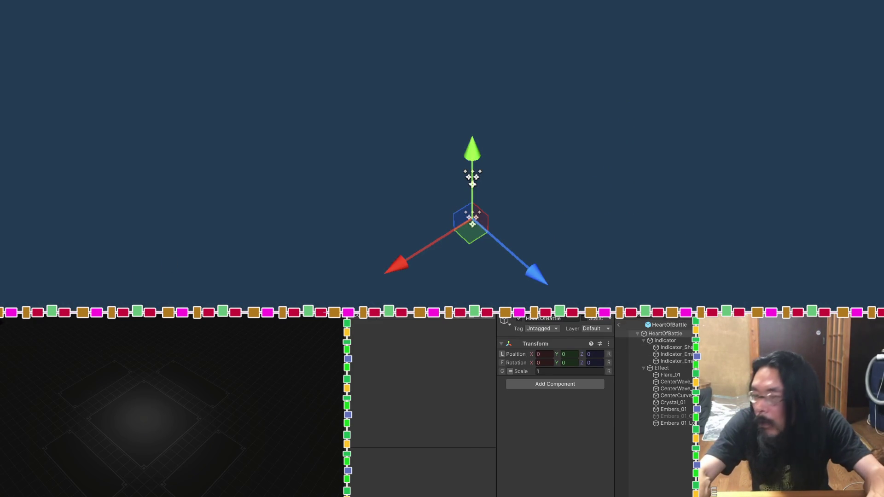
click(671, 341)
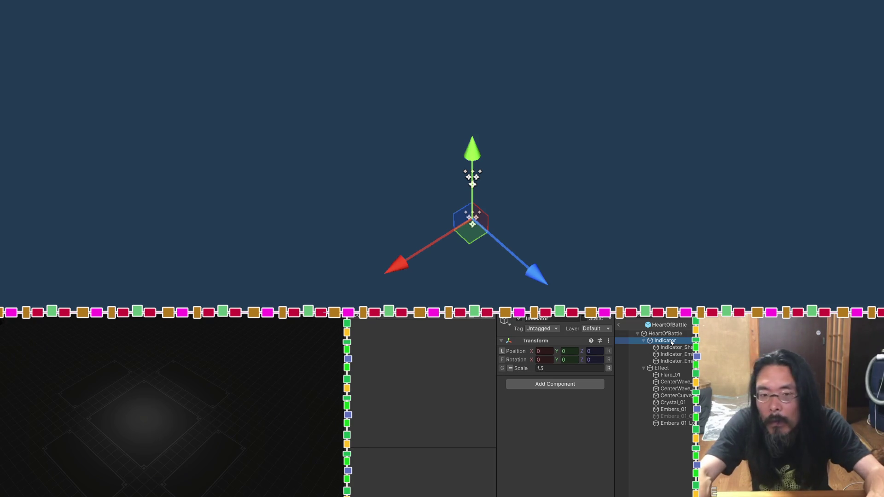
click(671, 348)
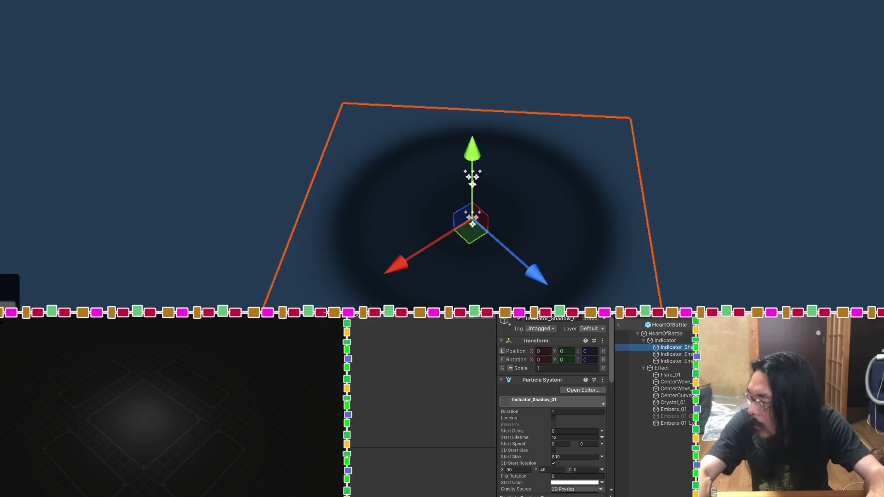
click(680, 354)
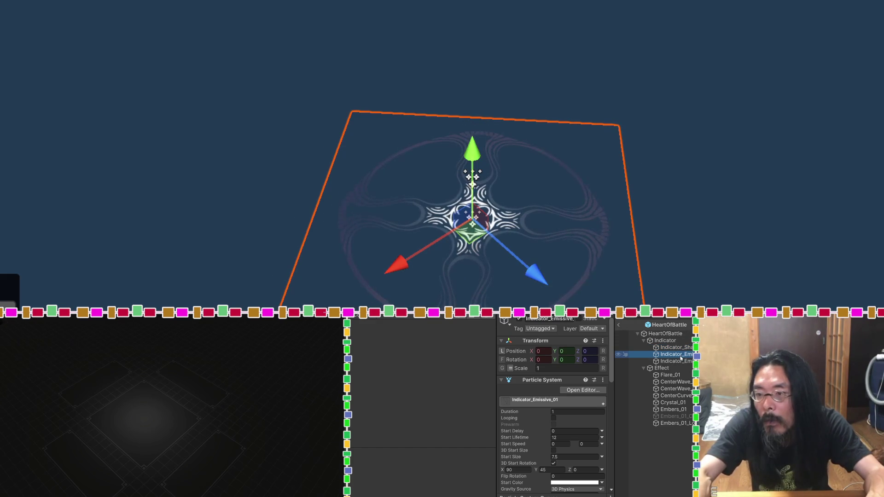
click(680, 361)
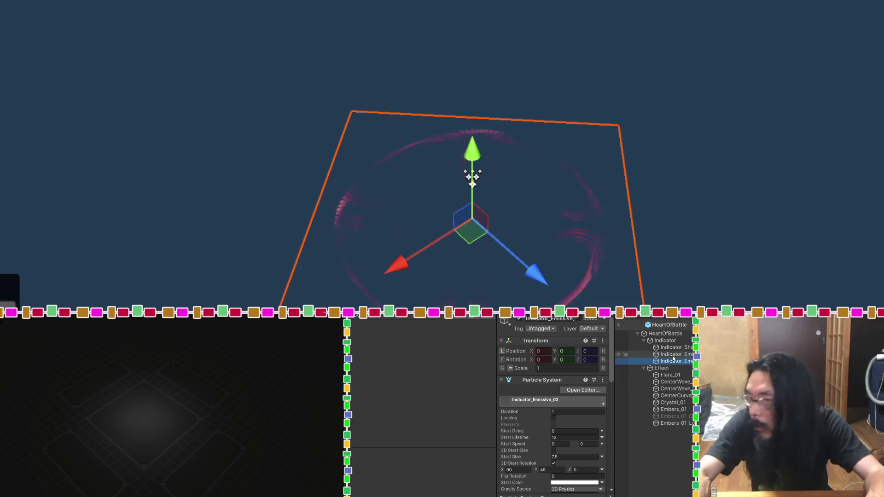
click(671, 375)
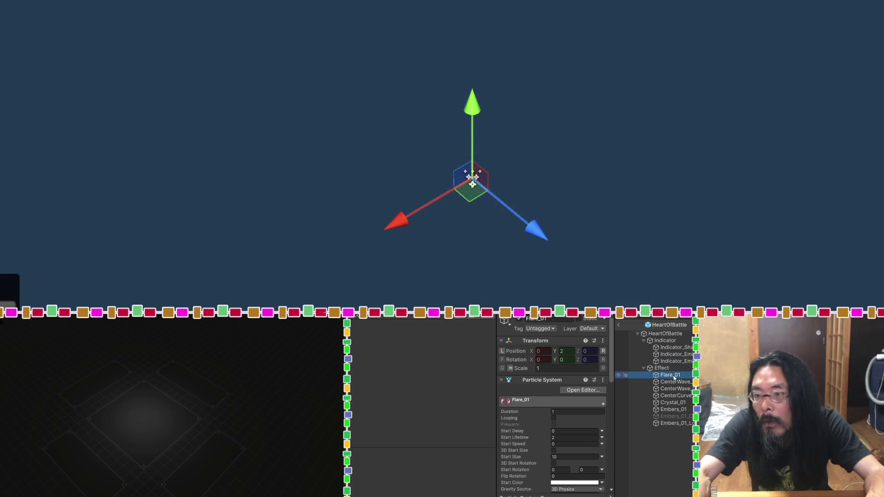
click(674, 383)
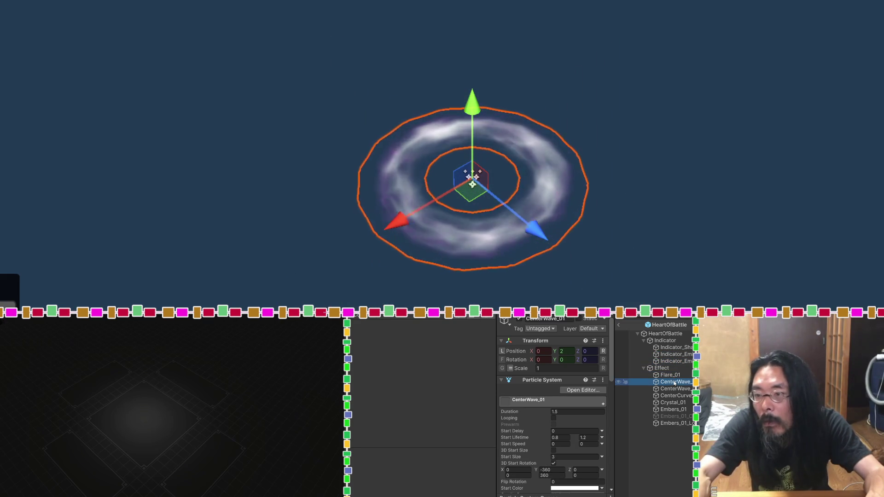
click(674, 389)
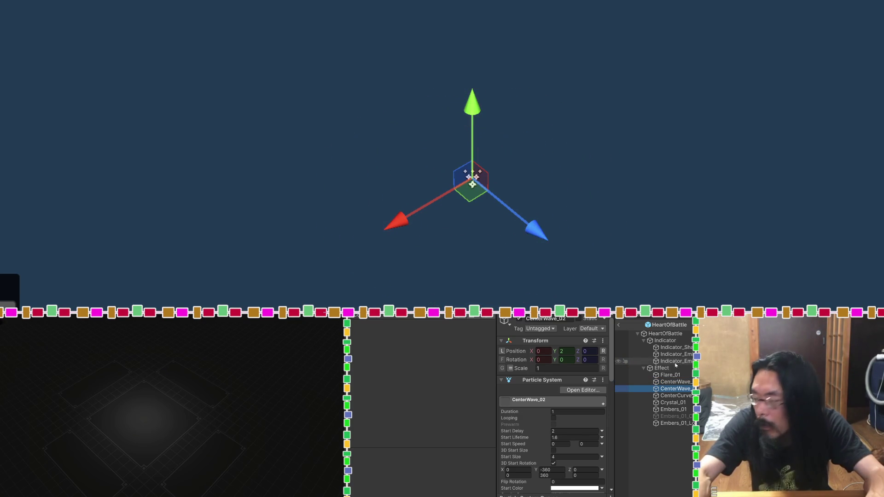
click(675, 396)
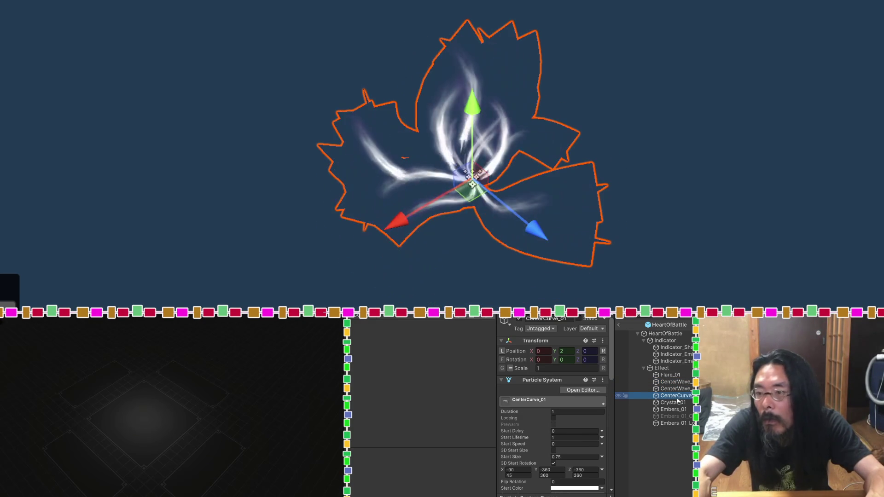
click(645, 335)
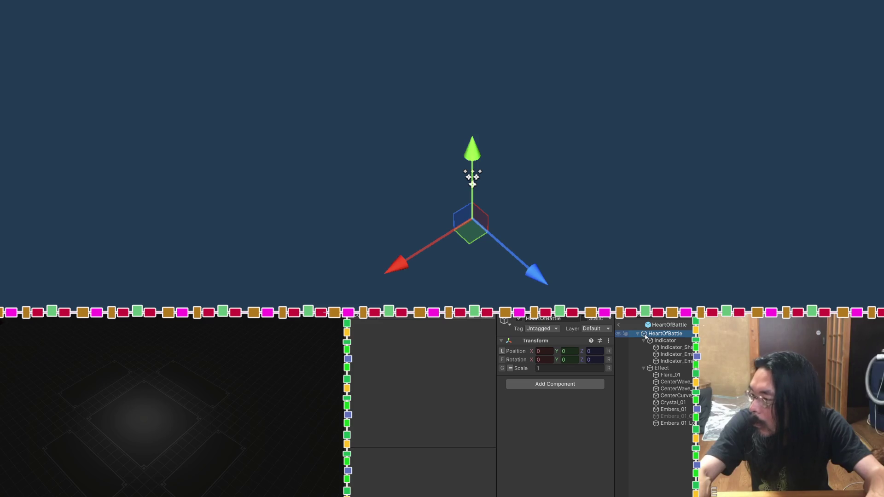
click(472, 177)
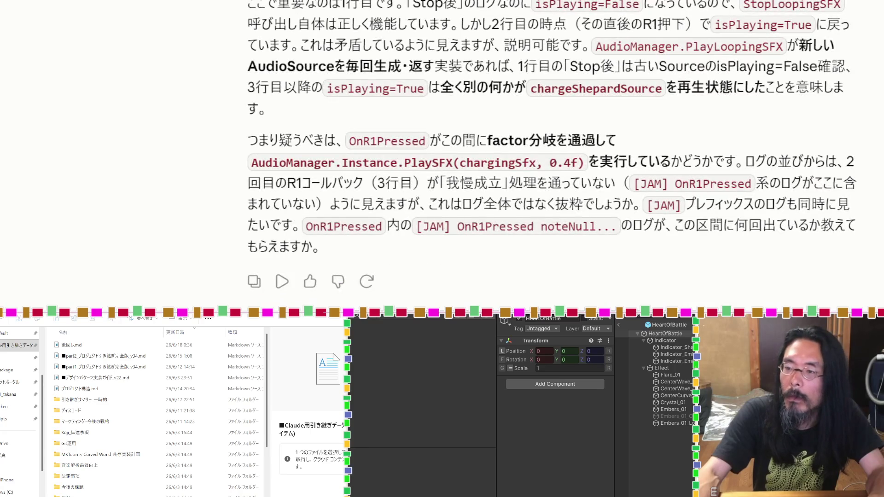
Review Claude's reply and ask it to write a handover document for restarting in a new chat
scroll(248, 123, up, 10)
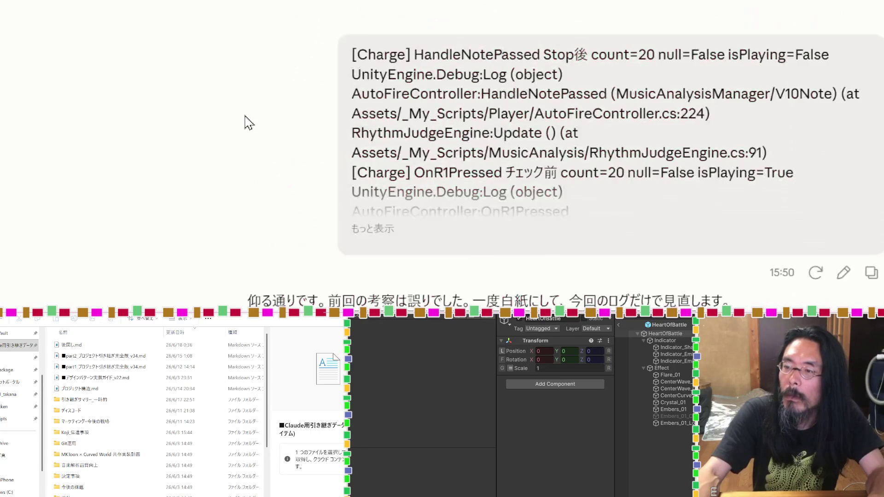
scroll(248, 123, down, 10)
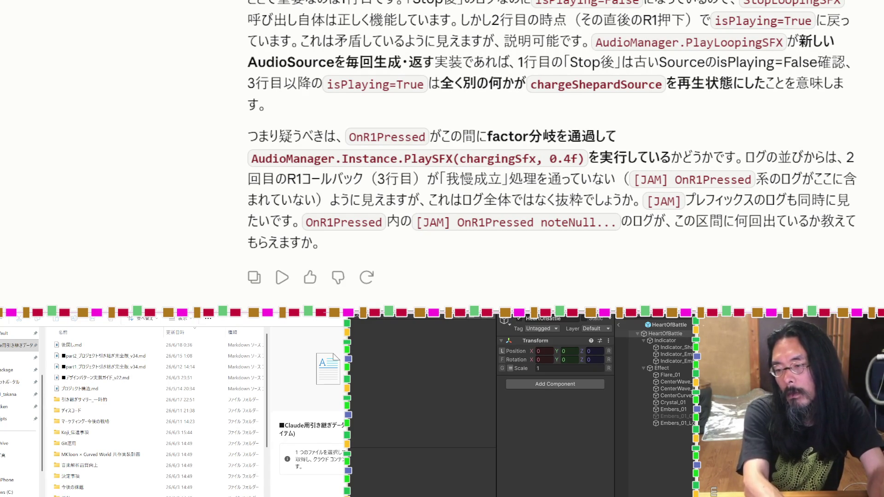
key(Return)
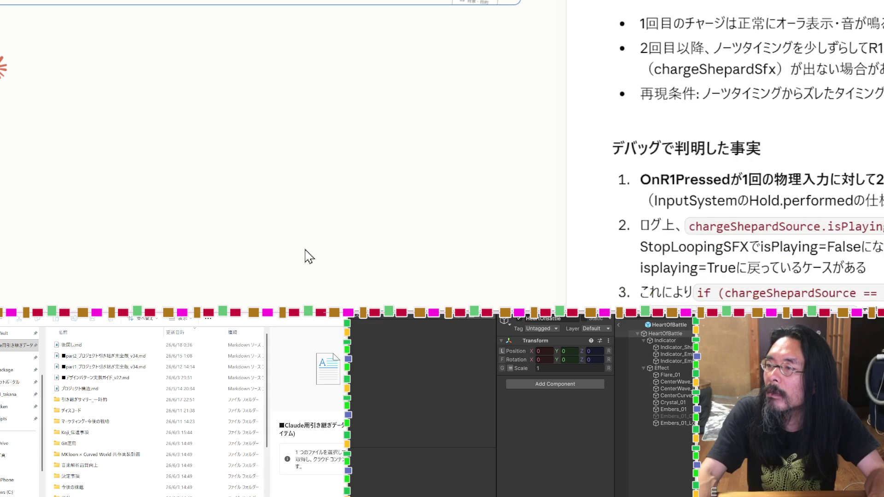
Scroll through the handover artifact, then select and deselect the first symptom bullet about the first charge
scroll(795, 219, up, 2)
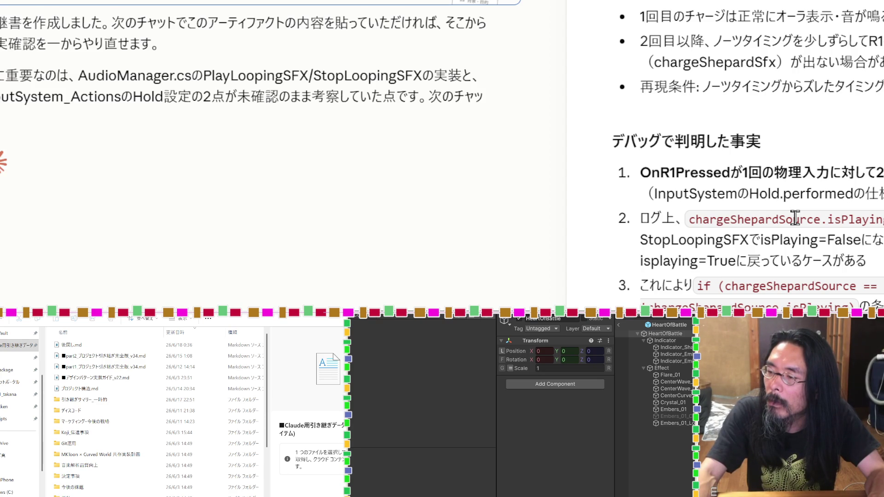
scroll(796, 220, down, 5)
scroll(798, 225, down, 6)
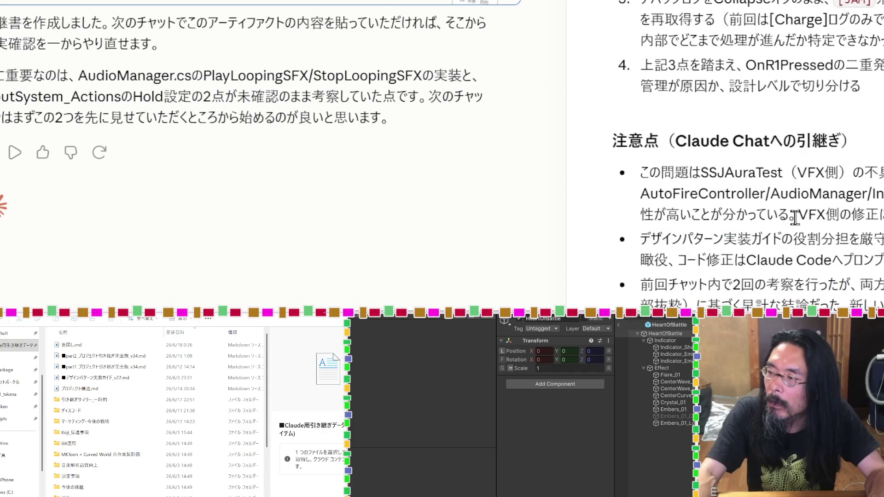
scroll(796, 221, up, 10)
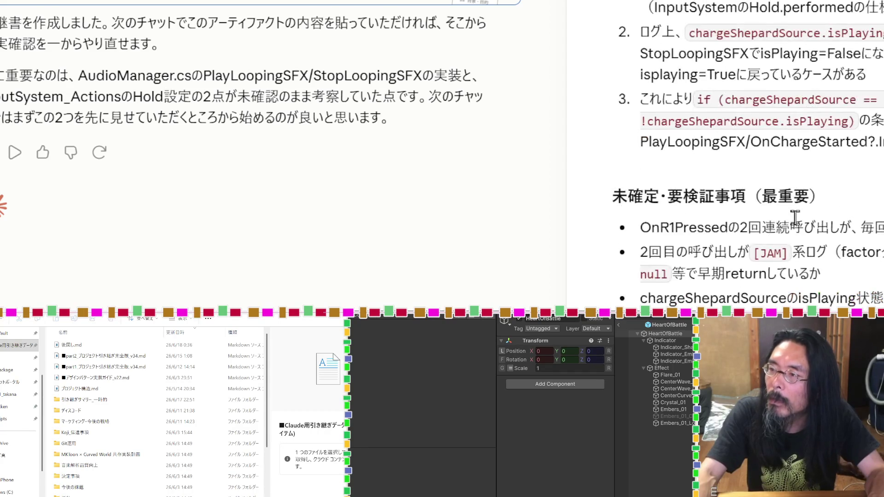
mouse_move(782, 133)
mouse_down()
mouse_move(724, 119)
mouse_move(637, 121)
mouse_move(661, 110)
mouse_up()
click(662, 110)
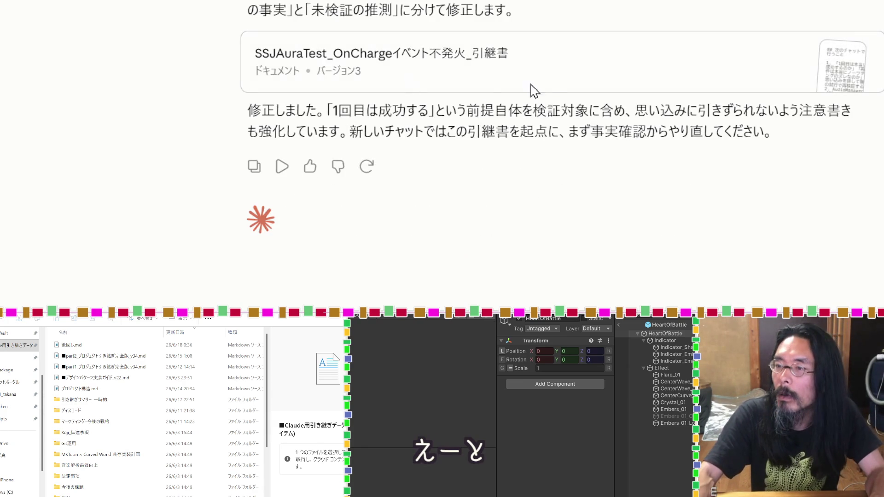
Open the version 3 handover document and bring up the stream preview and viewer chat
click(532, 73)
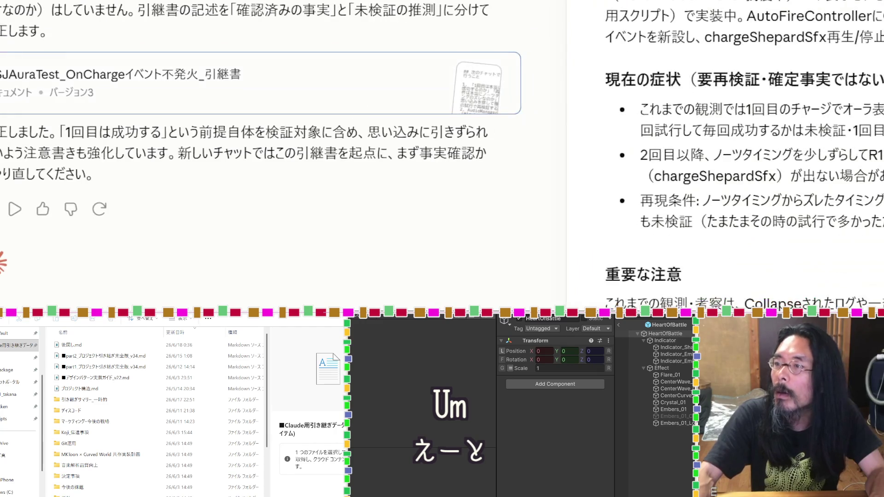
key(alt+Tab)
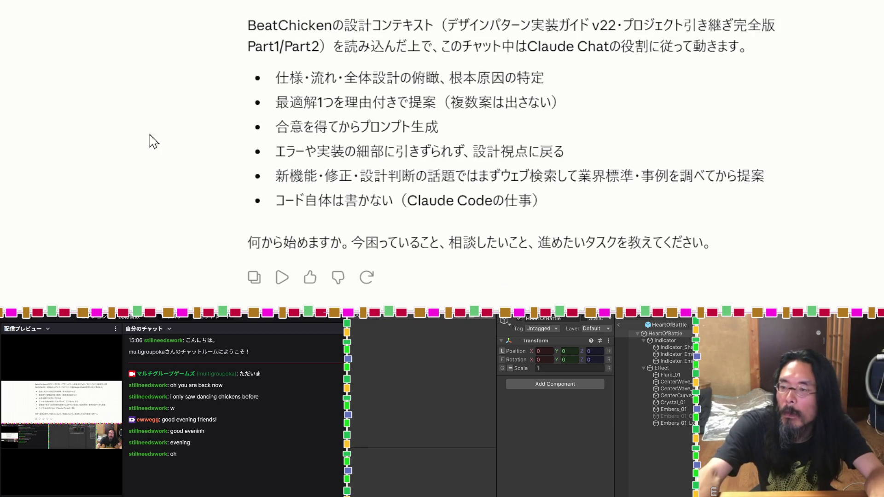
From the Downloads folder, drag handover-charge-aura-bug.md into the new Claude chat input
key(alt+Tab)
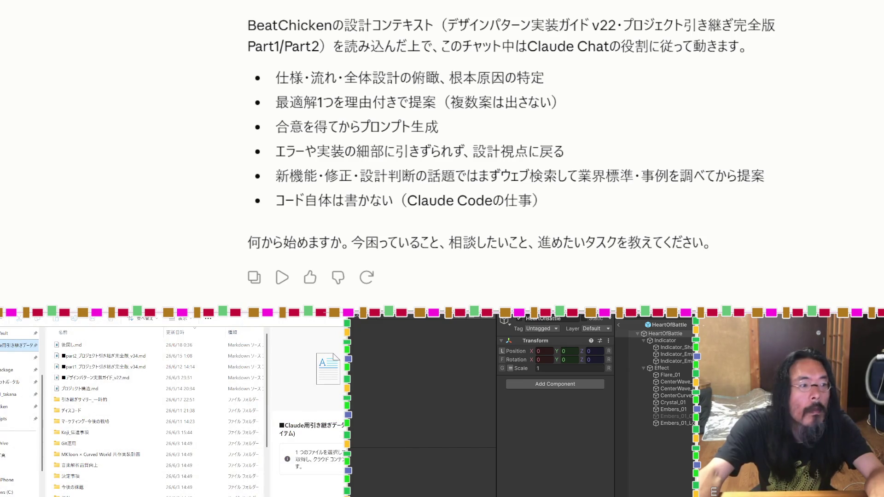
click(6, 374)
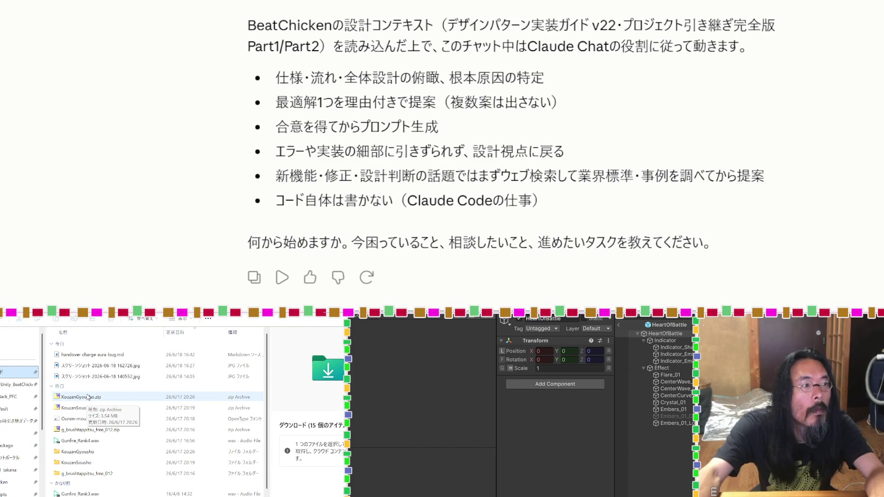
drag(129, 287, 130, 496)
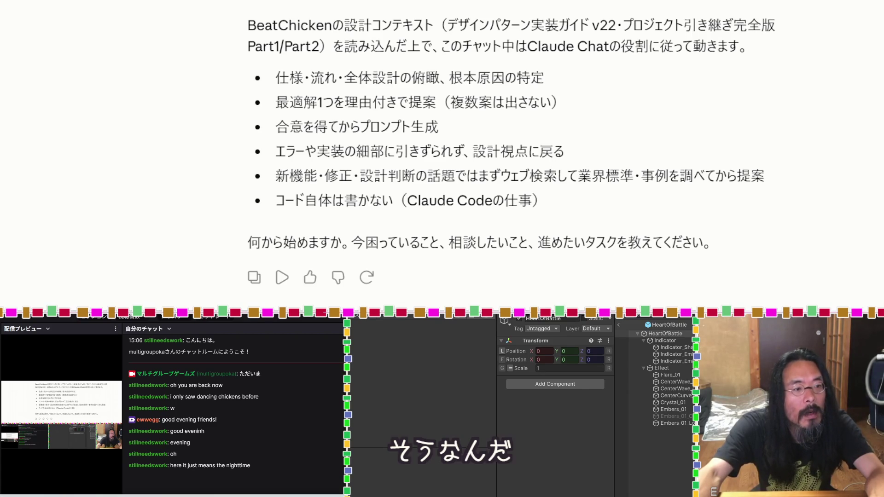
drag(129, 496, 127, 279)
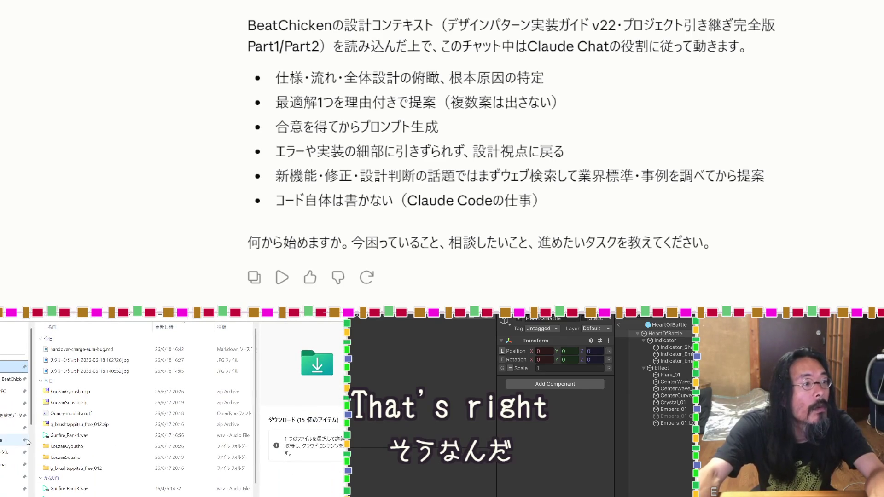
click(89, 350)
drag(89, 350, 474, 134)
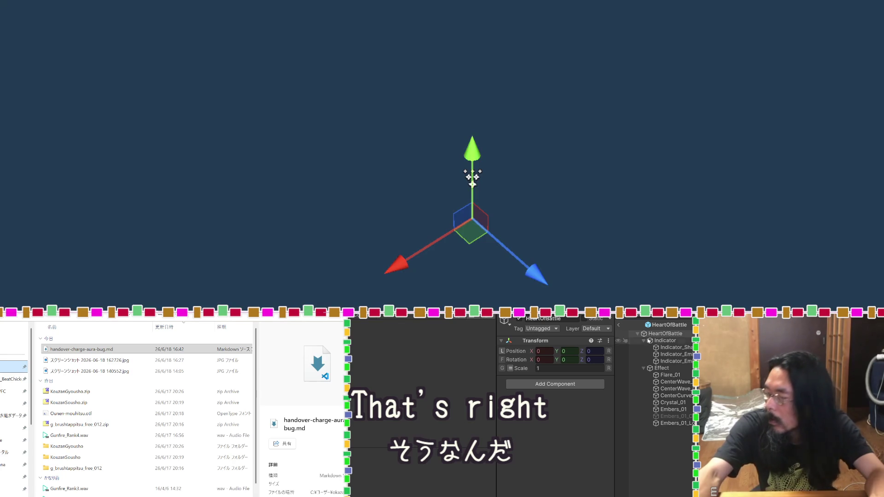
Leave the HeartOfBattle prefab via the Hierarchy back arrow and return to the main scene
click(619, 326)
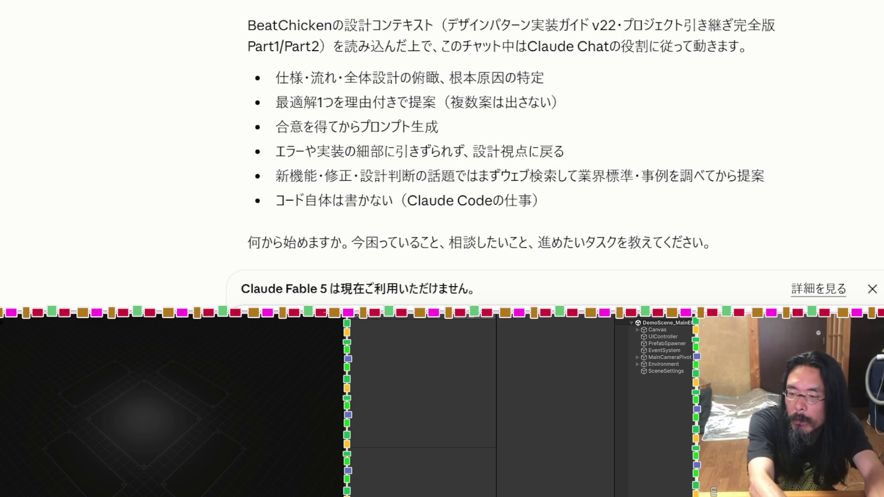
Send Claude the R1 hold-bug question asking which logs and files it needs
key(Return)
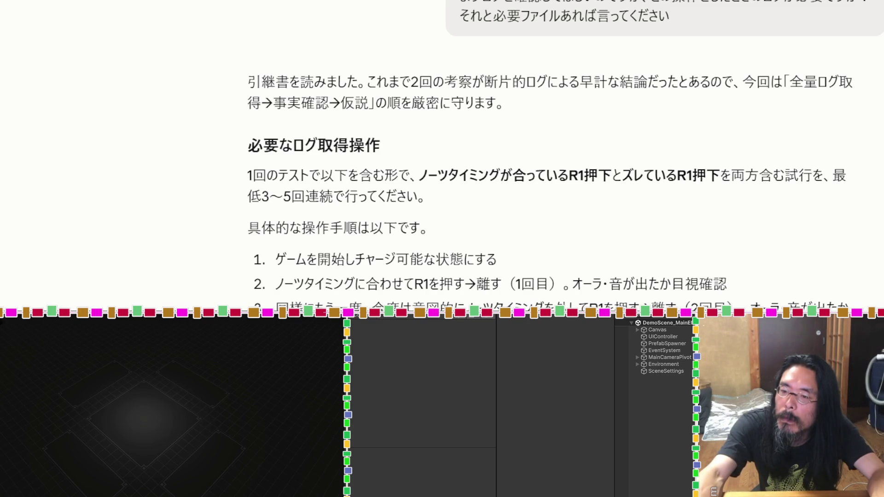
Scroll to the 必要ファイル section and select the AutoFireController file name
scroll(731, 81, down, 3)
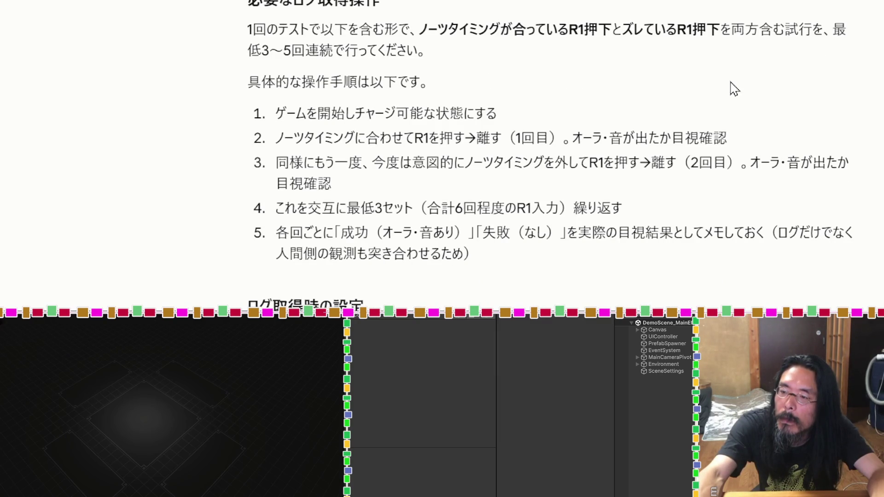
scroll(734, 89, down, 3)
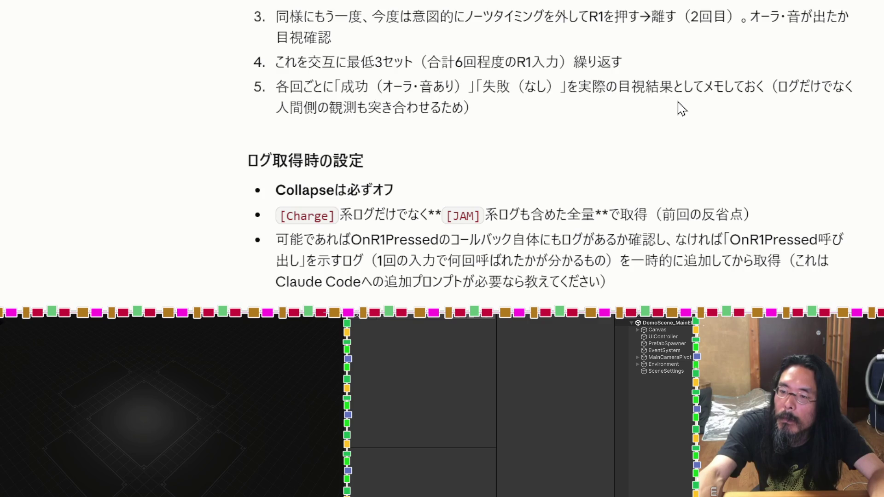
scroll(681, 109, down, 3)
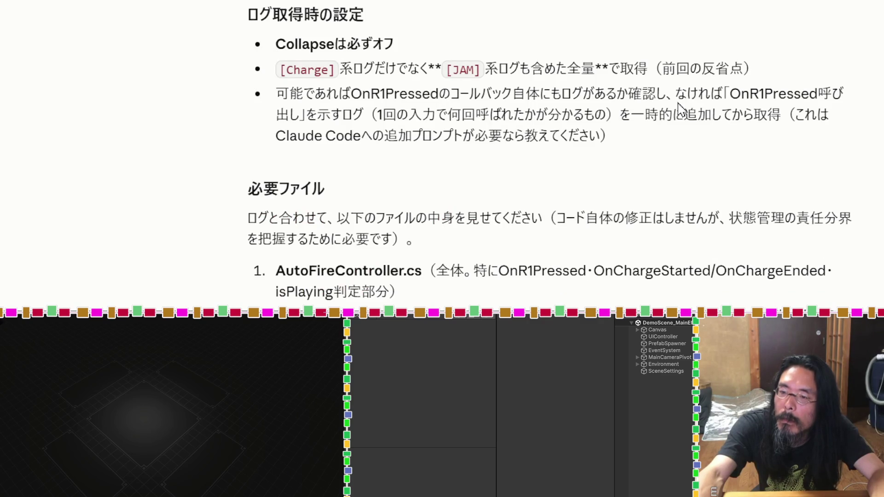
drag(276, 270, 403, 271)
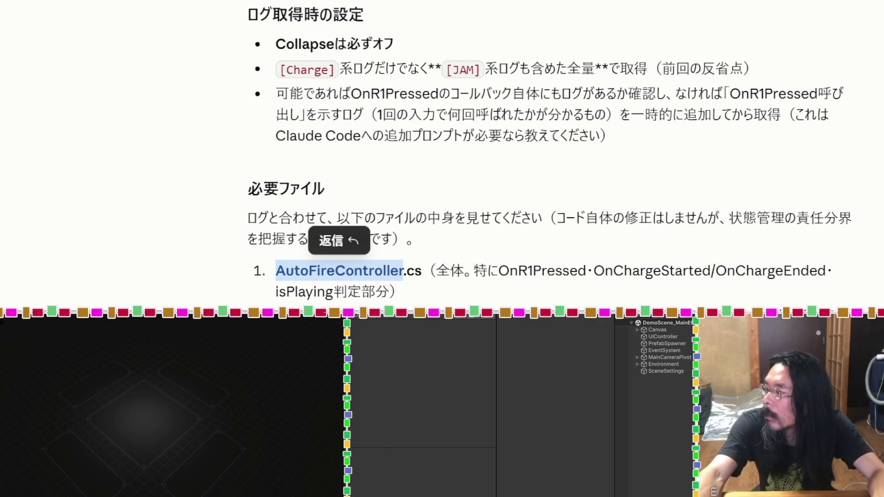
key(alt+Tab)
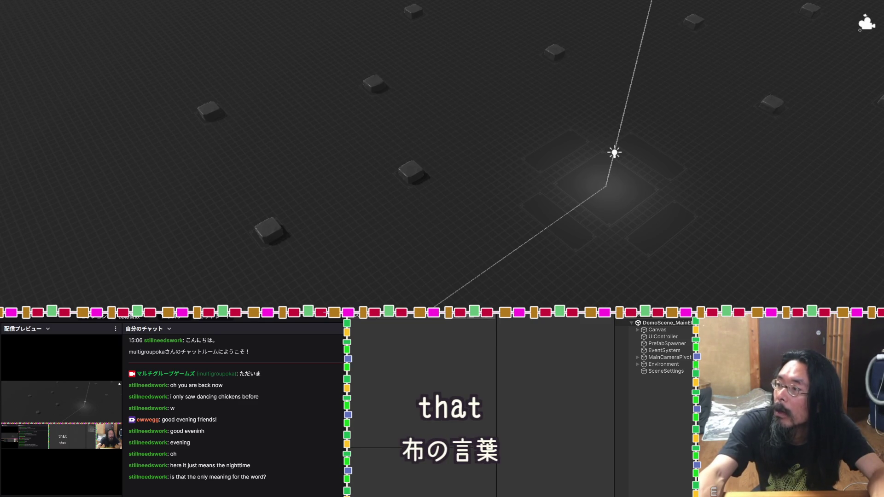
Replace 'Neighborhood' in DeepL with a Japanese question meaning 'Which word are you talking about?'
key(super+Tab)
click(320, 75)
key(ctrl+a)
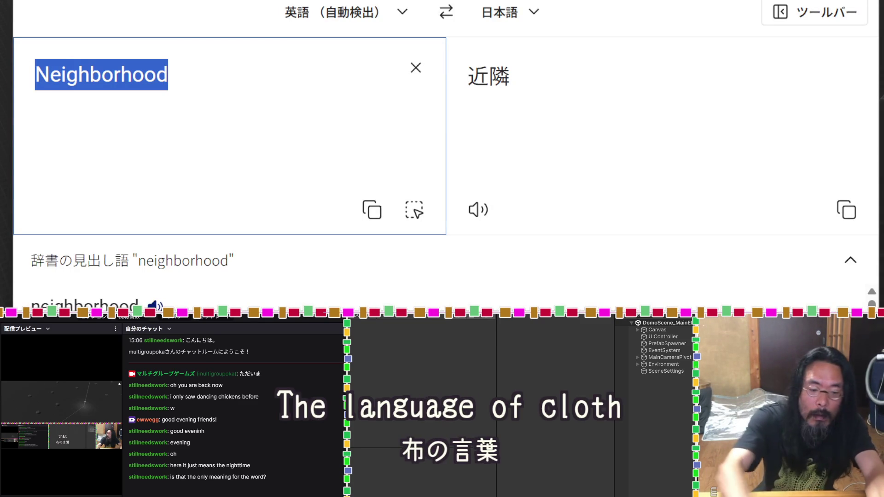
text(どのkotoba)
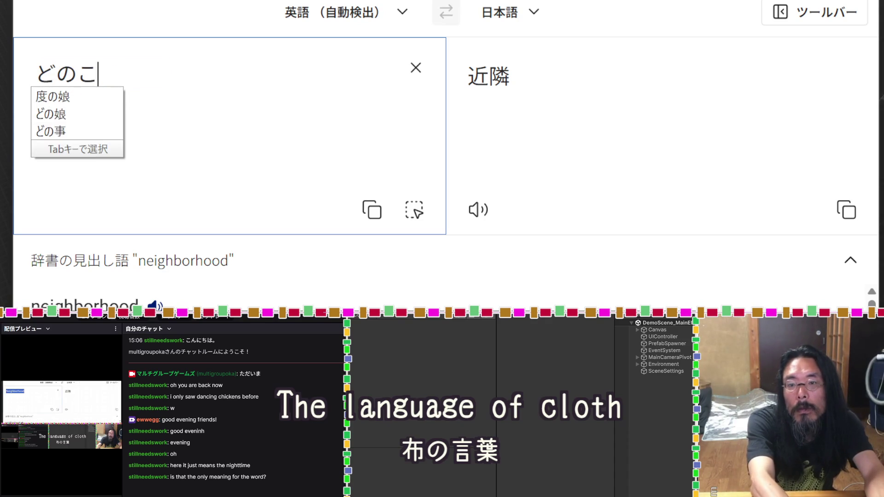
key(space)
text(nokotowo)
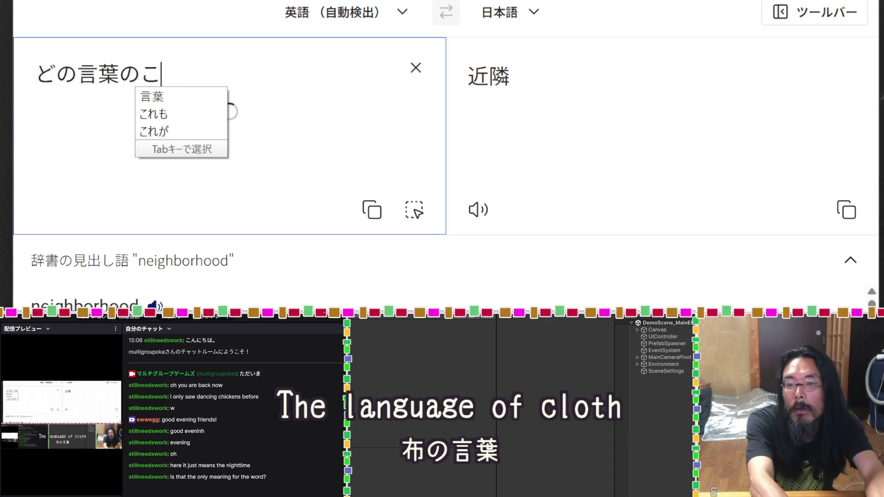
key(Return)
text(itteiruno)
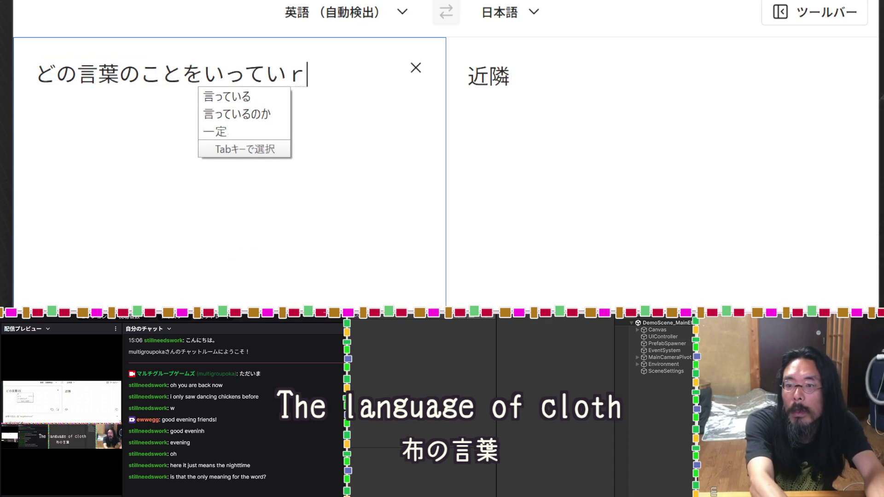
key(space)
key(Return)
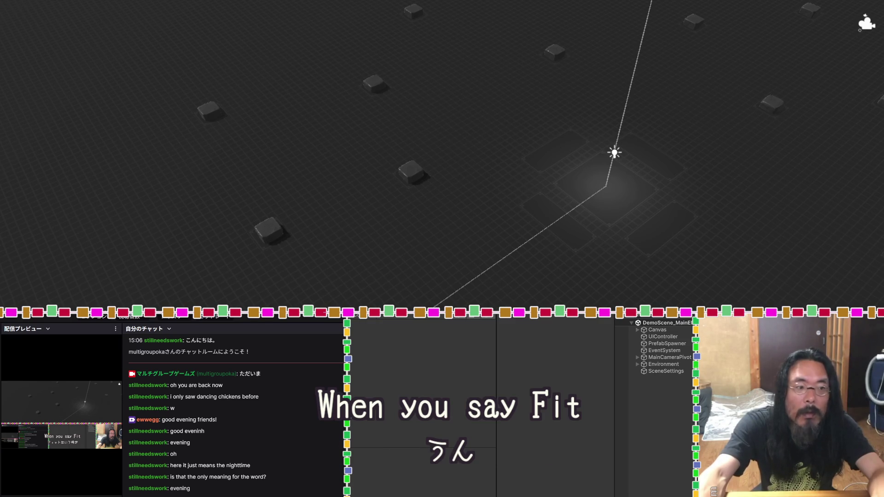
key(alt+Tab)
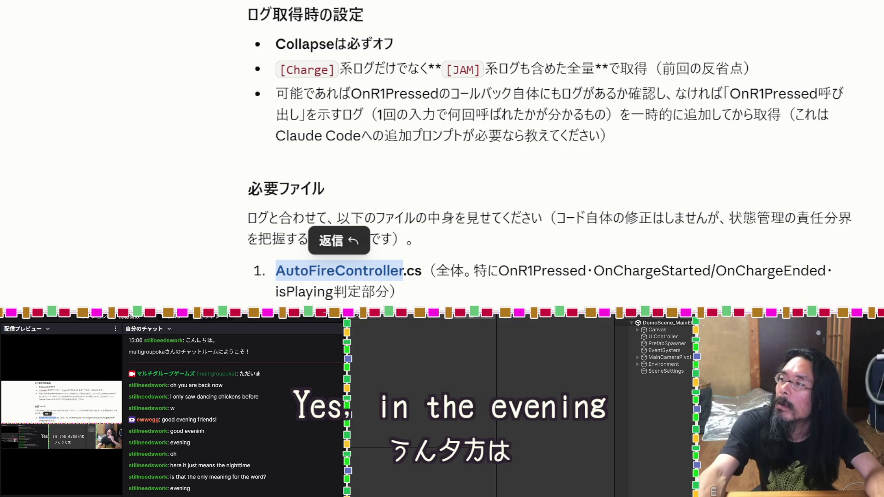
Enter 夕方の次が夜 as the Google Translate source text, giving 'After evening comes night'
key(alt+Tab)
key(ctrl+shift+Left)
key(ctrl+shift+Left)
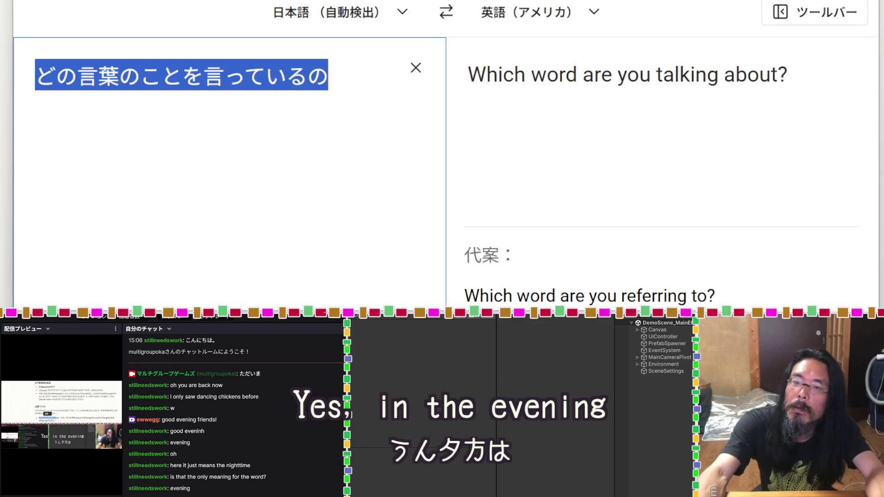
text(yuugata)
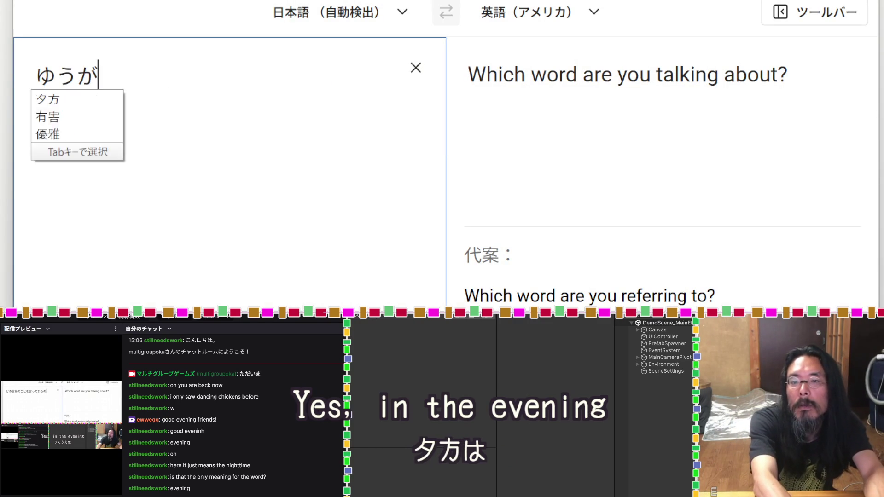
key(space)
text(ha)
key(Return)
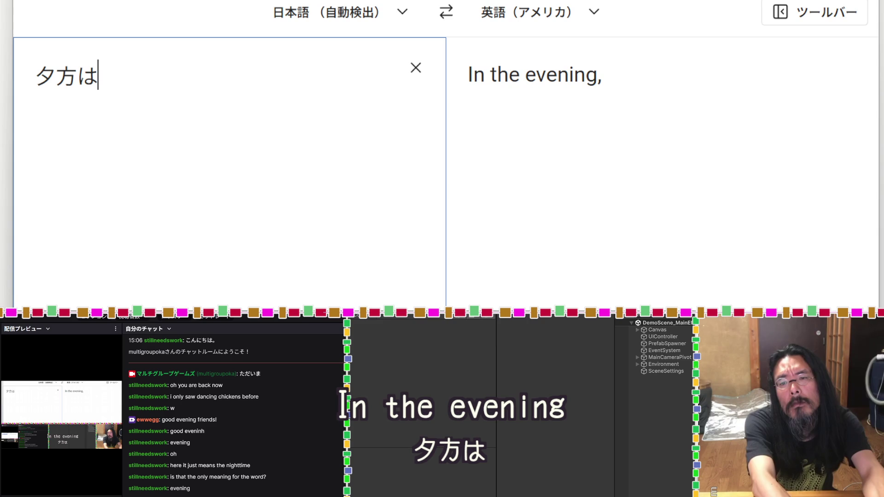
text(yuugata)
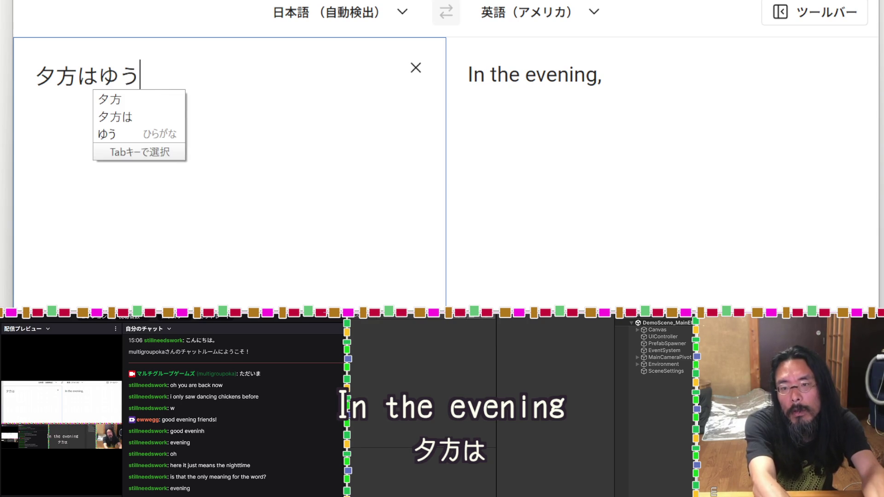
key(space)
key(Return)
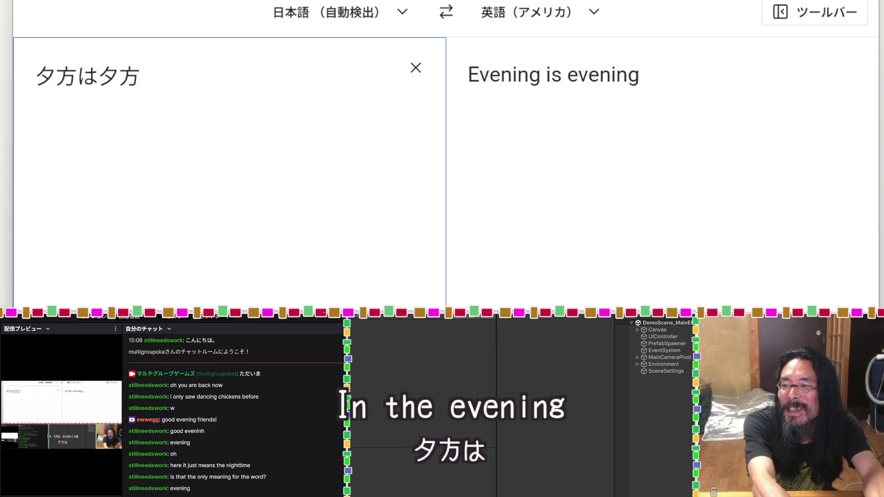
key(BackSpace)
key(BackSpace)
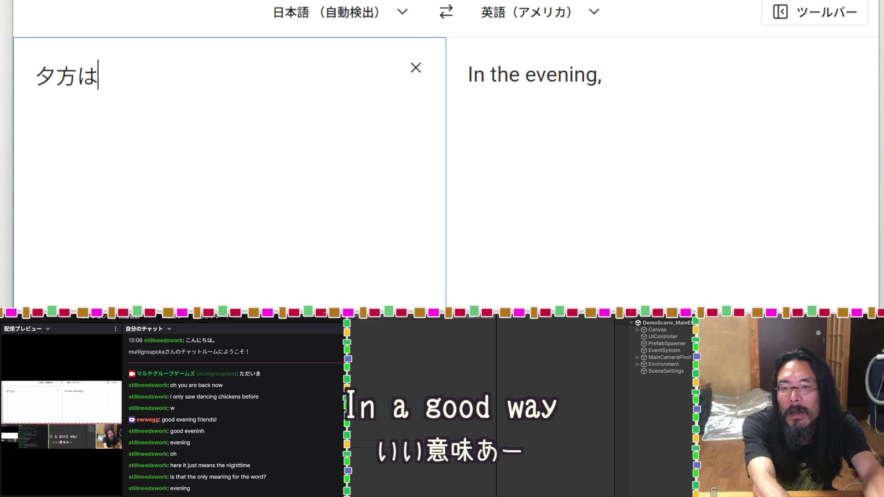
key(BackSpace)
text(t)
key(BackSpace)
text(のつぎg)
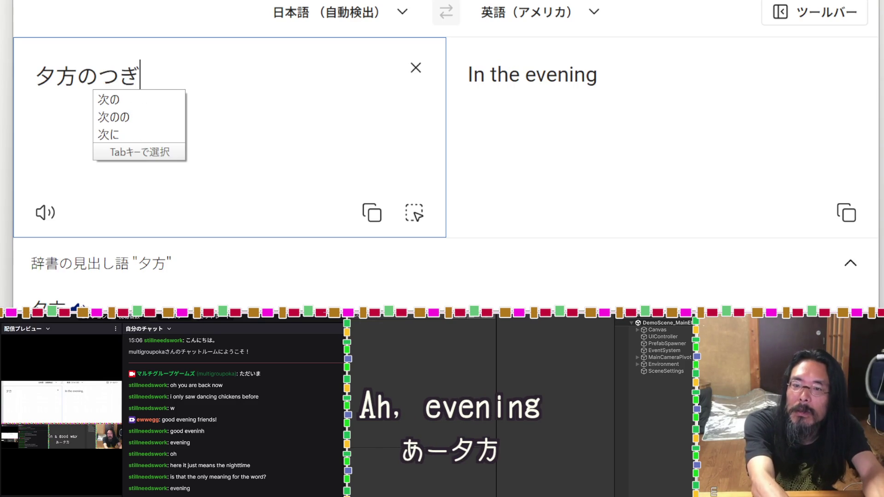
key(Tab)
text(a)
key(Return)
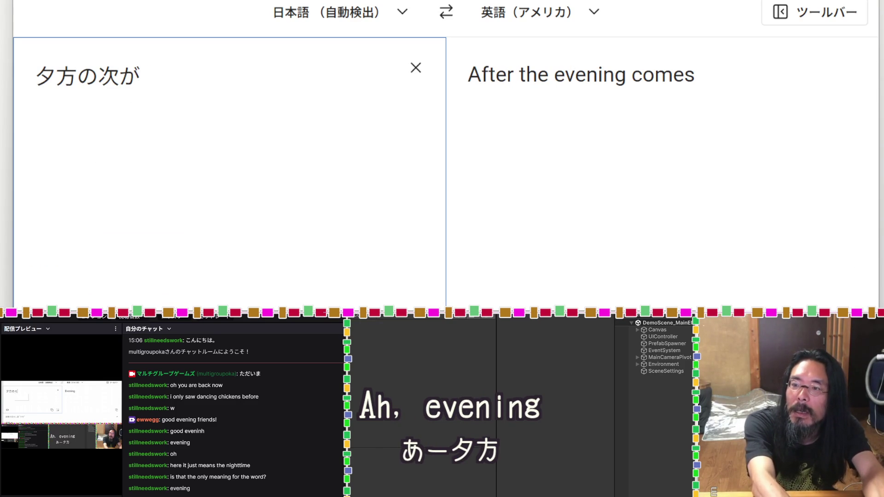
text(yoru)
key(space)
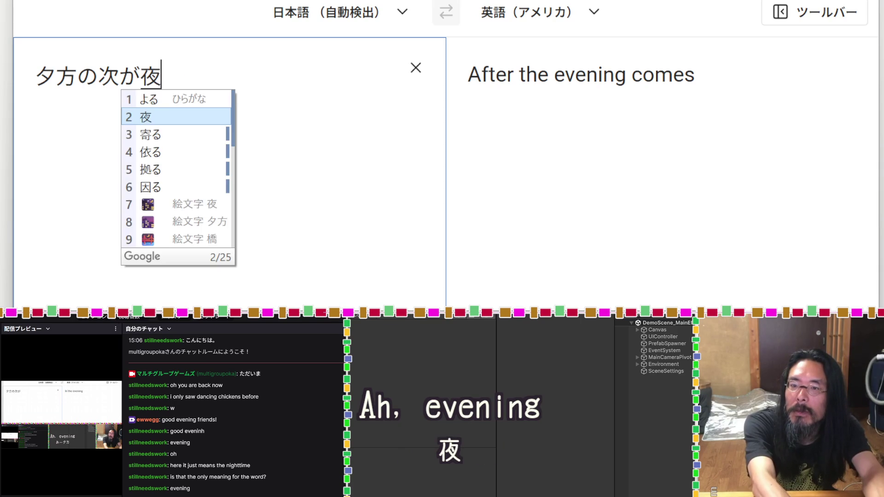
key(Return)
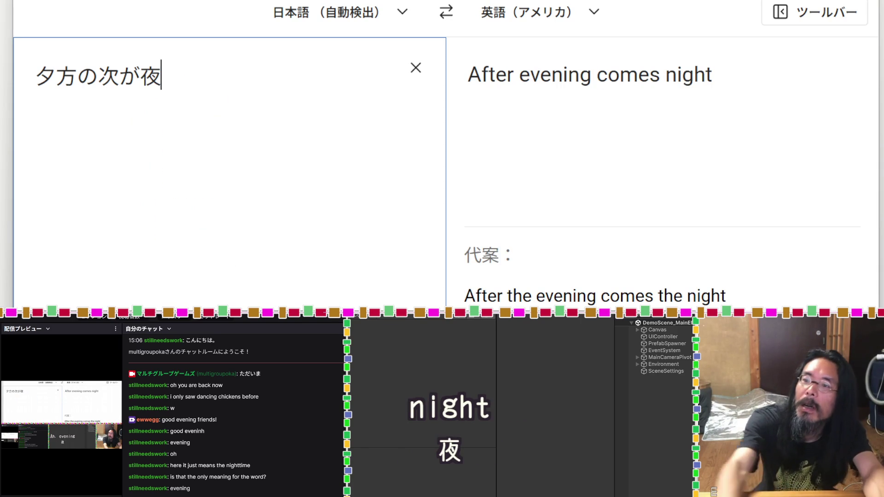
Add a second line with the kana reading ゆうがた の つぎ が よる
key(Return)
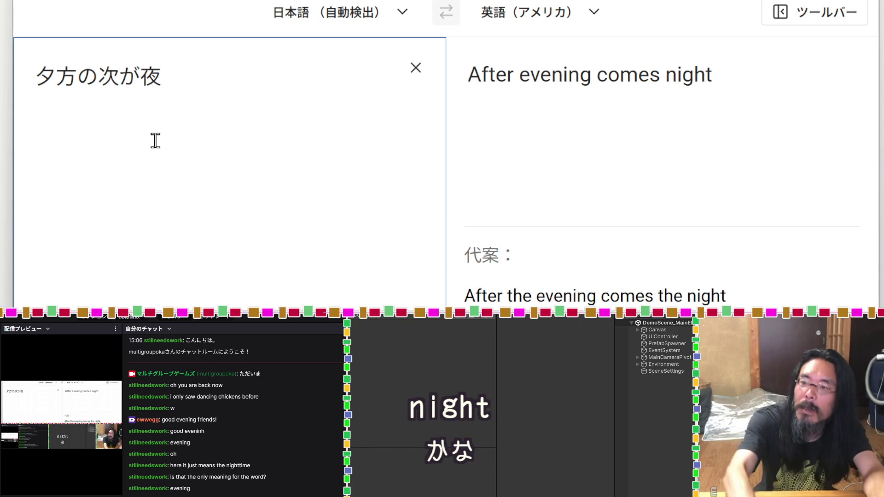
text(yuu)
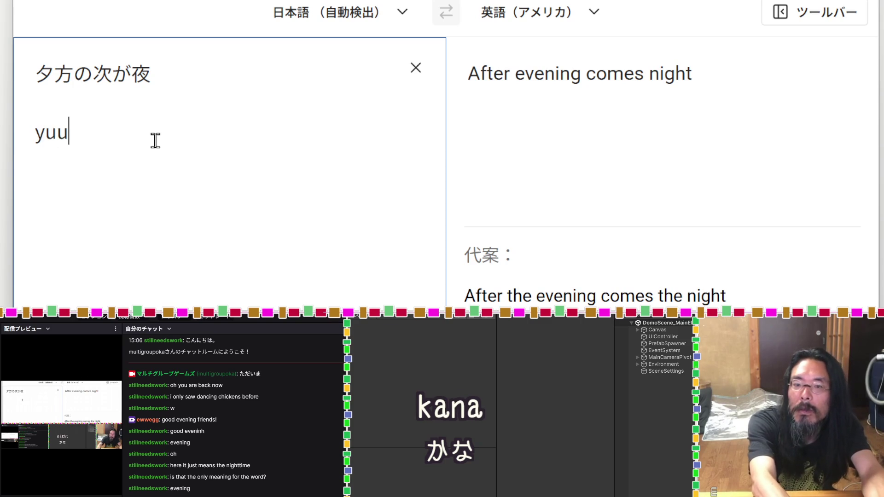
key(BackSpace)
key(BackSpace)
key(BackSpace)
text(yuugata)
key(Return)
text(no)
key(Return)
text(tsugi)
key(space)
key(space)
key(Return)
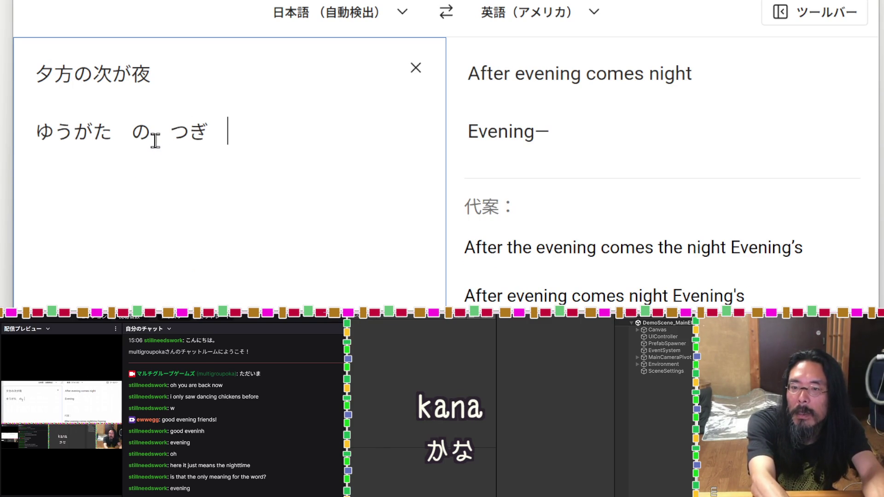
text(ga)
key(Return)
text(yoru)
key(Return)
Post 'After evening comes night' and the kana reading line to the stream chat, then return to Claude
drag(703, 78, 467, 77)
key(ctrl+c)
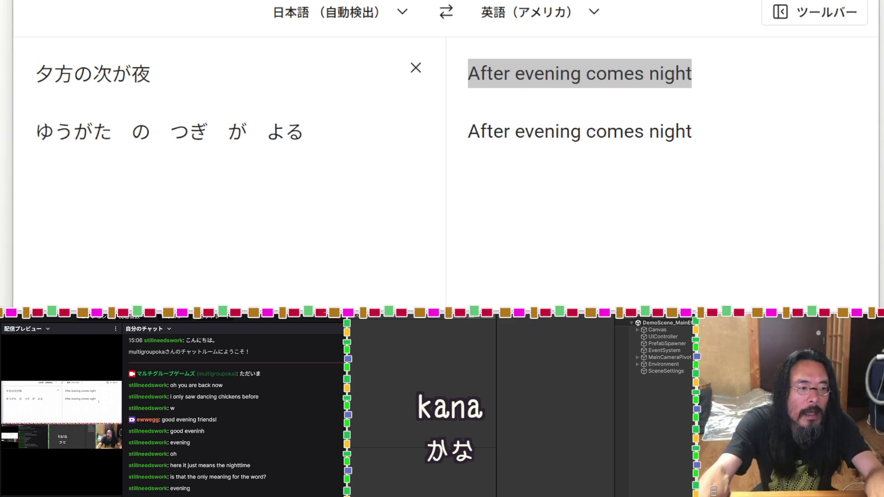
key(ctrl+v)
key(Return)
drag(303, 132, 32, 142)
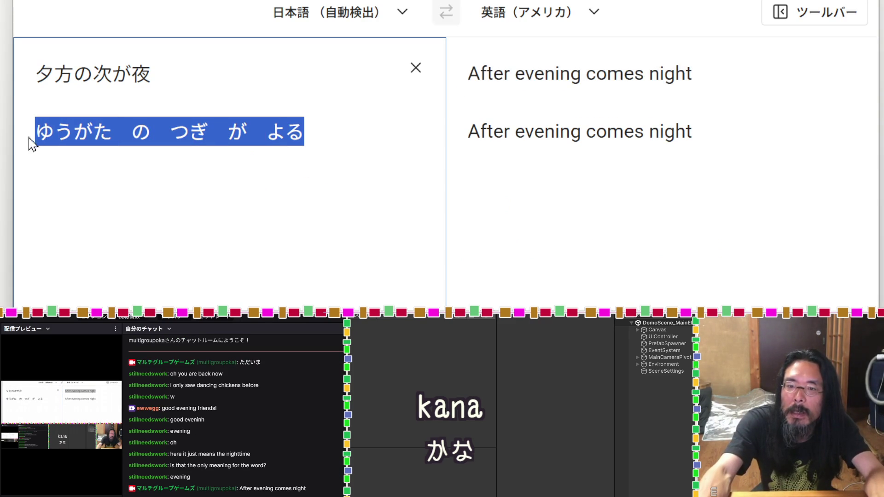
key(ctrl+c)
key(ctrl+v)
key(Return)
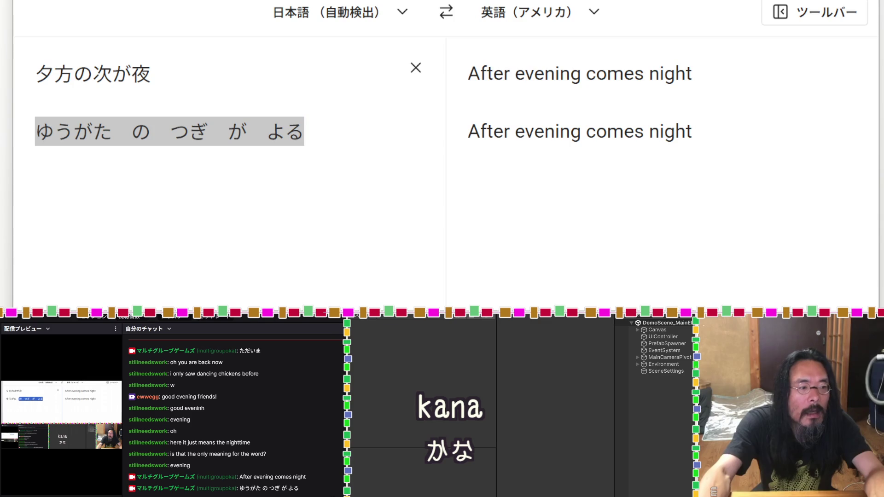
key(alt+Tab)
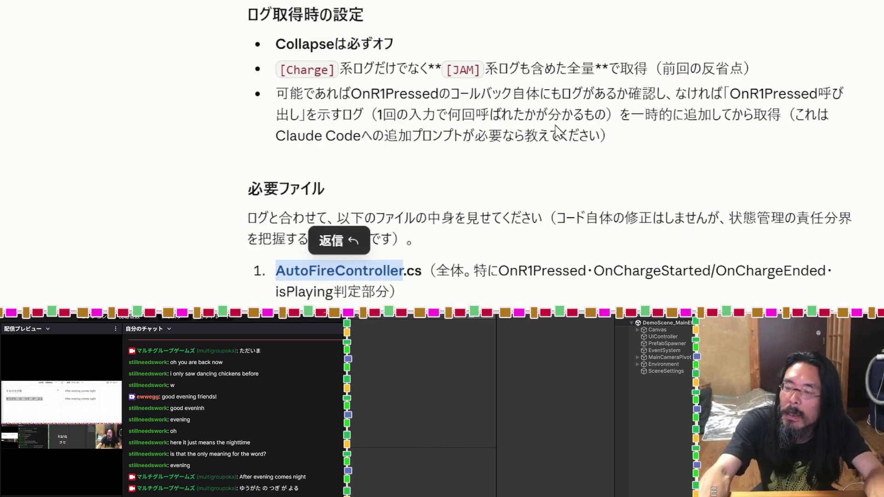
Select the AutoFireController file name in Claude, then switch over to the Unity editor
click(532, 171)
double_click(363, 266)
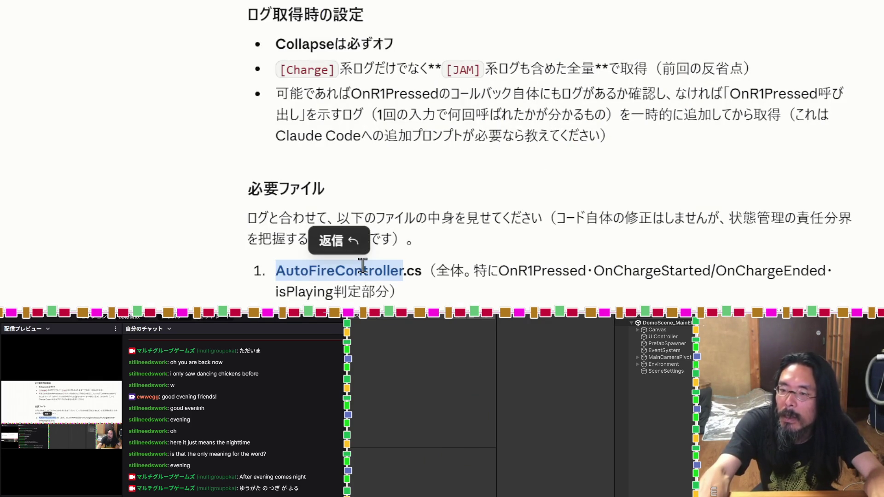
key(alt+Tab)
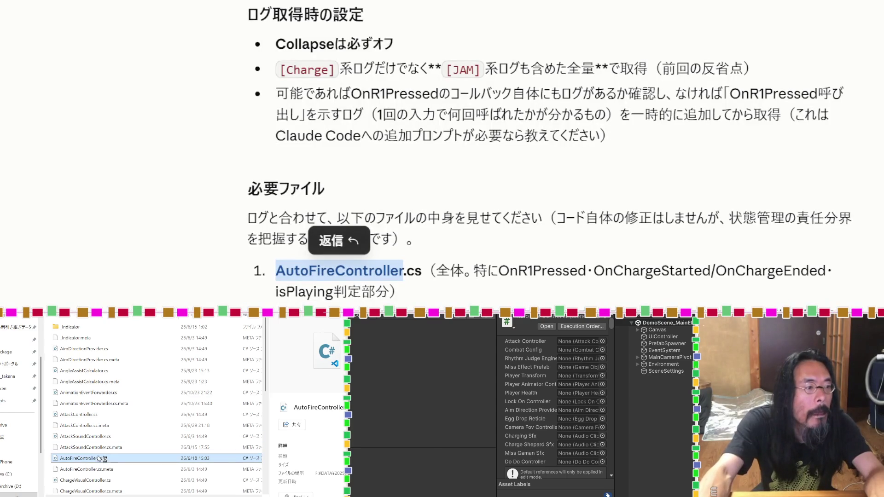
mouse_move(328, 218)
mouse_down()
mouse_move(489, 214)
mouse_move(489, 244)
mouse_up()
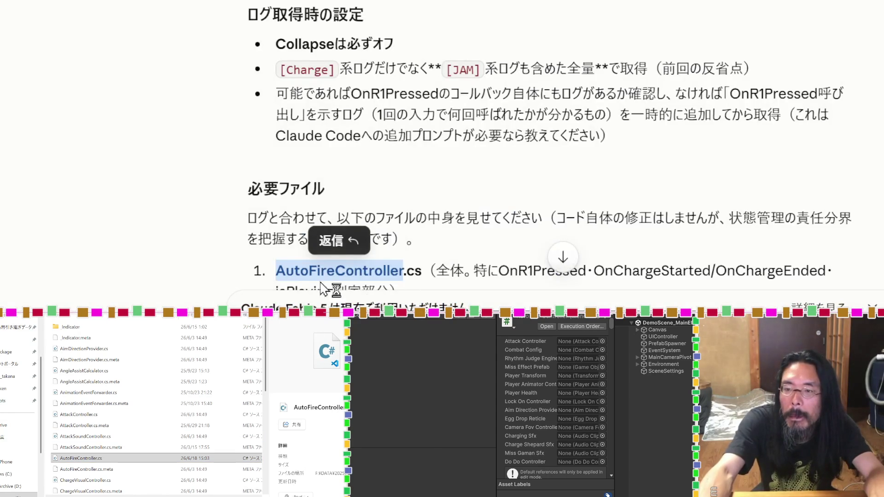
scroll(133, 173, down, 6)
Attach AudioManager.cs to the Claude message, then select InputSystem_Actions in the reply
double_click(336, 23)
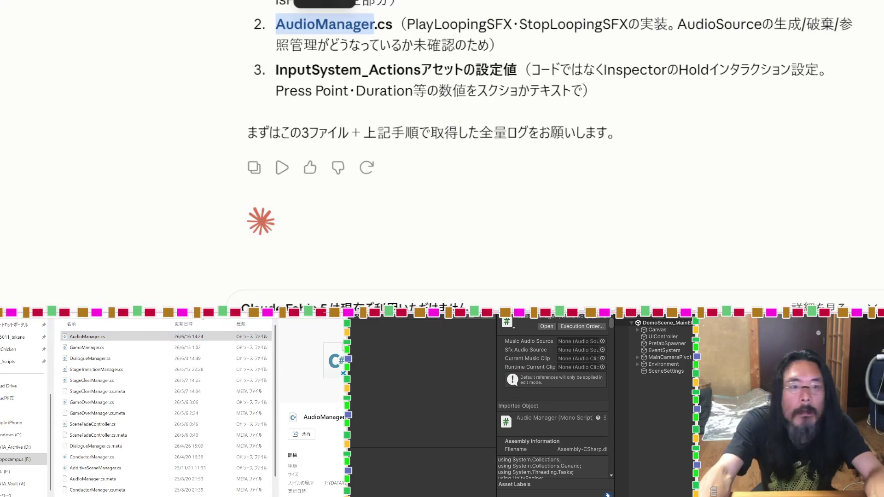
mouse_move(90, 337)
mouse_down()
mouse_move(288, 242)
mouse_move(276, 225)
mouse_up()
double_click(355, 69)
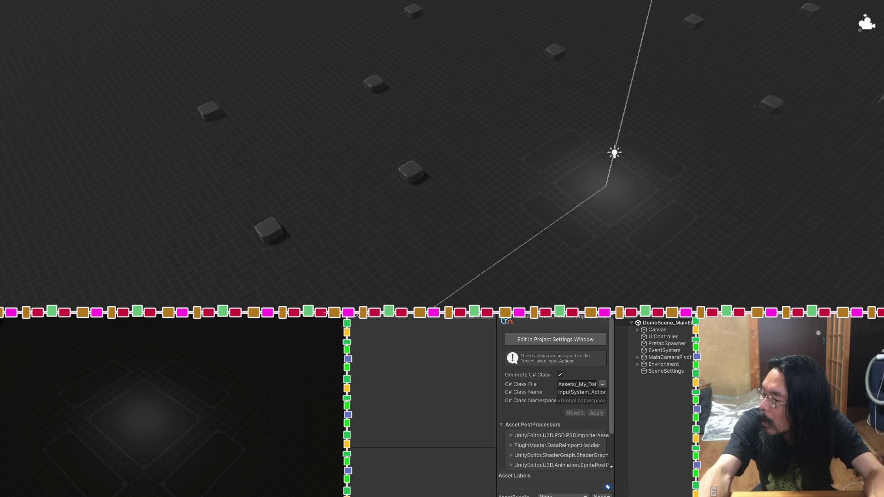
Open InputSystem_Actions for editing, then expand and collapse the SpecialAttack action's bindings
click(569, 341)
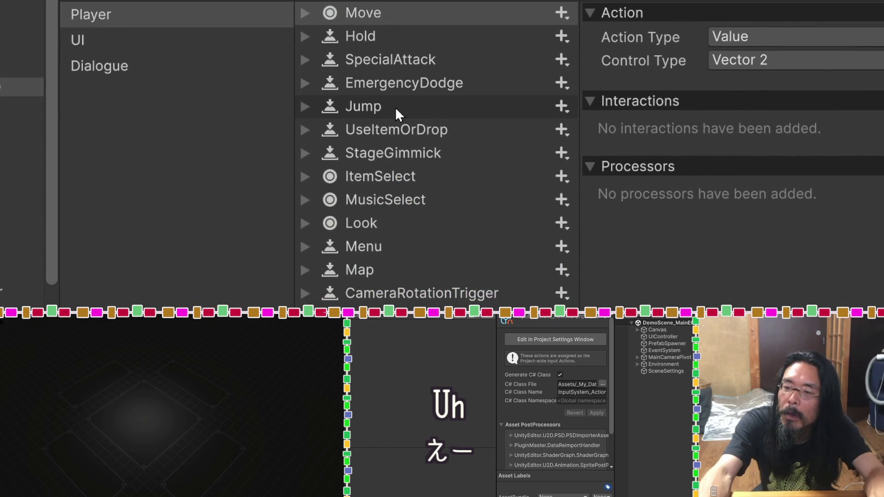
click(305, 57)
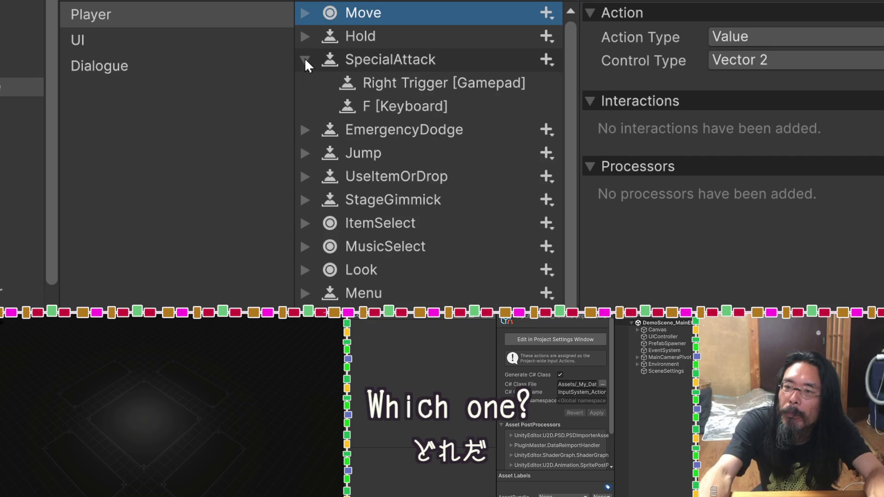
click(304, 59)
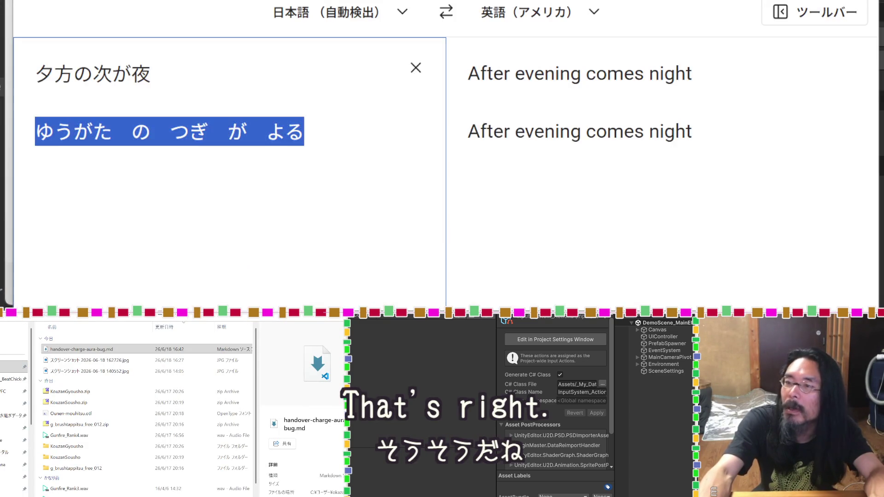
Replace the source with the Japanese sentence 僕もそう思う。なんか話が噛み合ってない
click(296, 188)
key(ctrl+a)
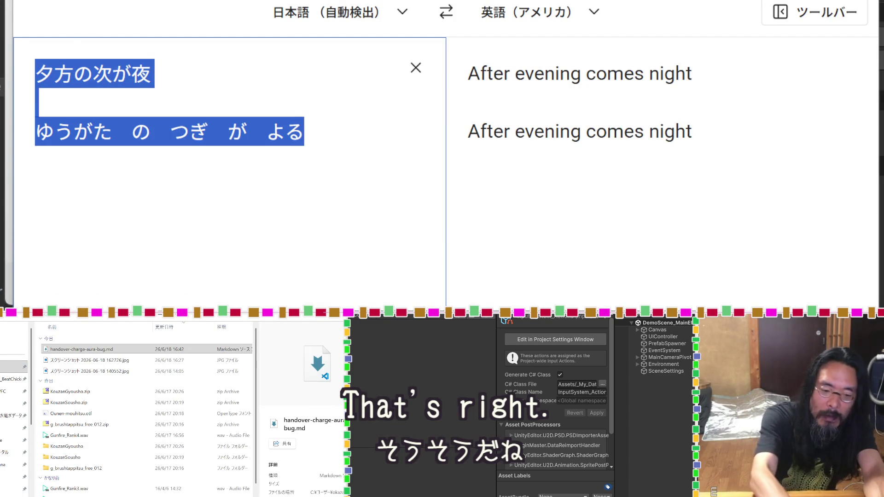
text(ho)
key(BackSpace)
text(bokumo)
key(space)
text(souomou)
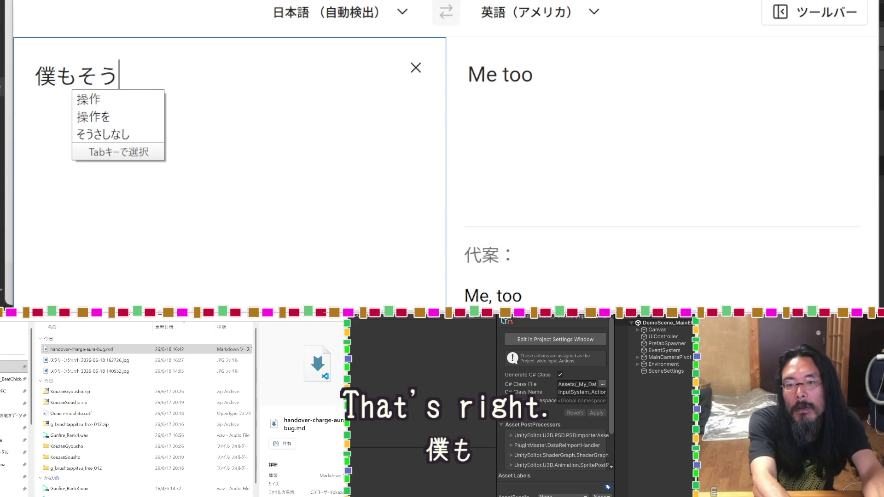
key(space)
text(.nankahana)
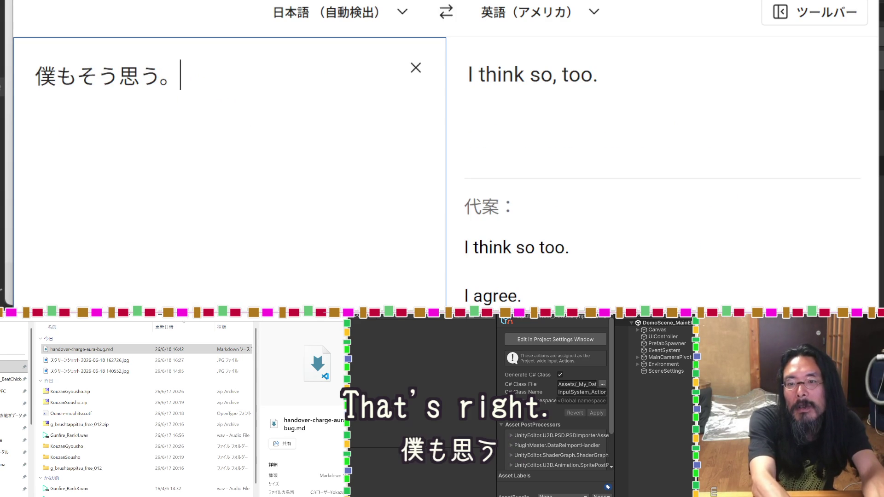
text(shigakamiatten)
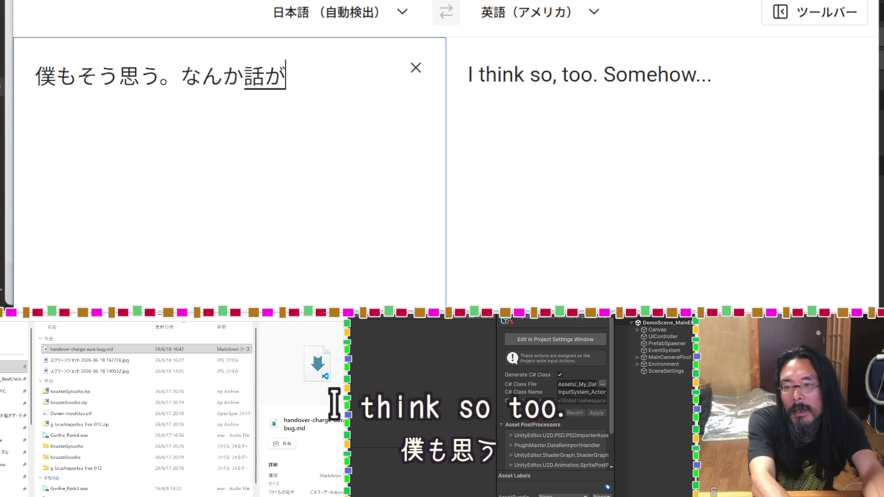
text(ai)
key(space)
key(Return)
Copy the English translation and post it in the stream chat
mouse_move(640, 108)
mouse_down()
mouse_move(564, 73)
mouse_move(469, 73)
mouse_up()
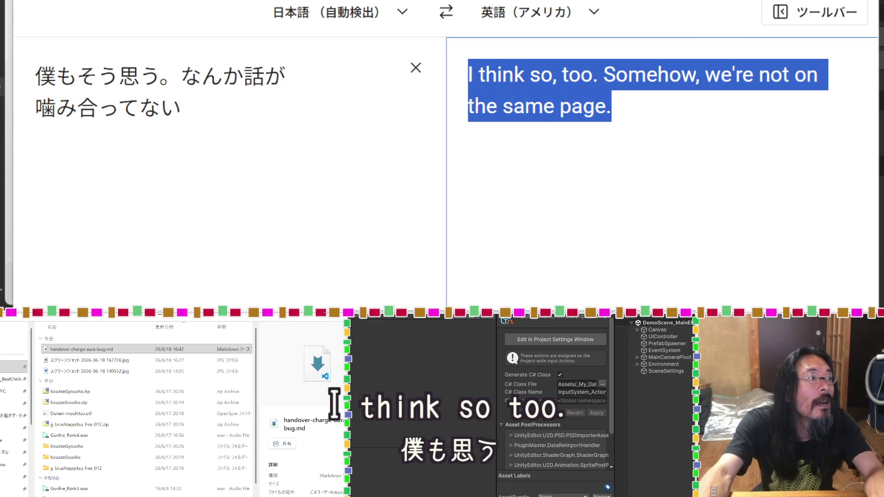
key(alt+Tab)
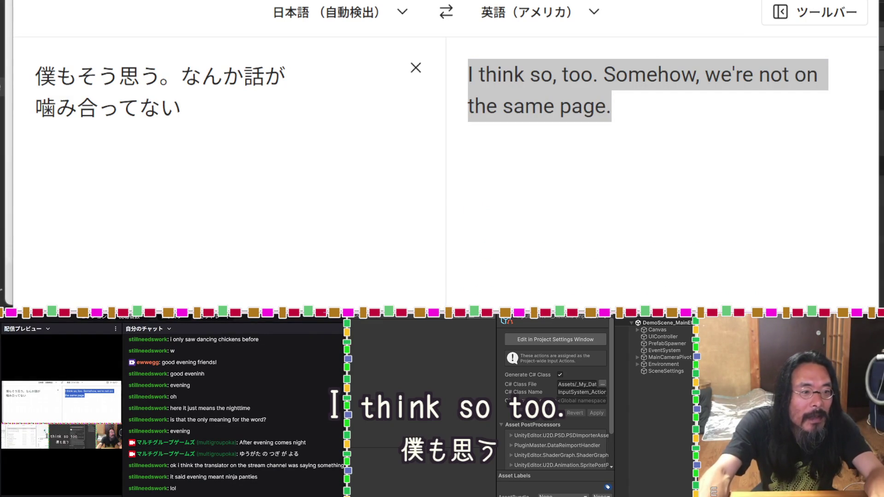
key(Return)
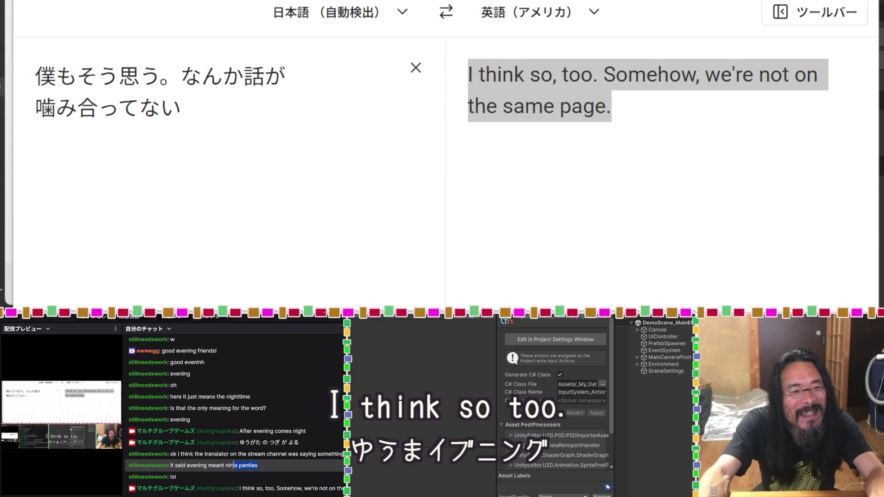
Paste 'ninja panties' from chat into Google Translate, then clear the source box
drag(236, 464, 226, 465)
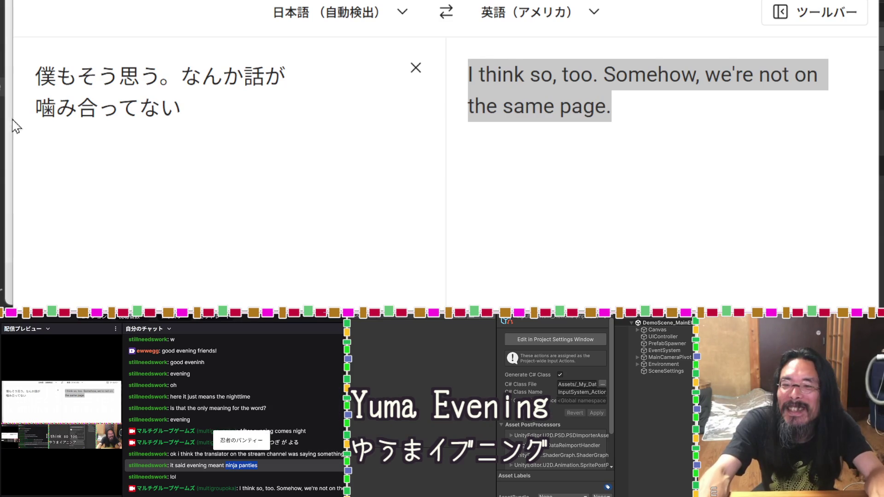
click(217, 119)
key(ctrl+a)
key(ctrl+v)
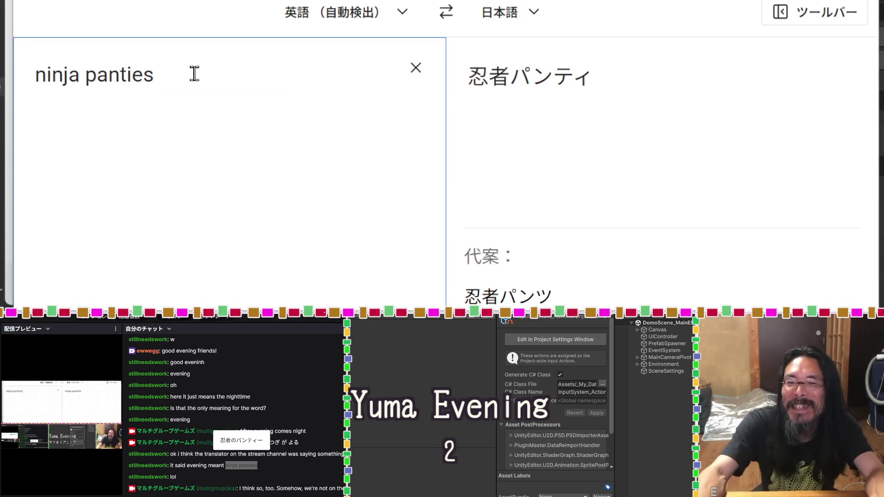
key(ctrl+a)
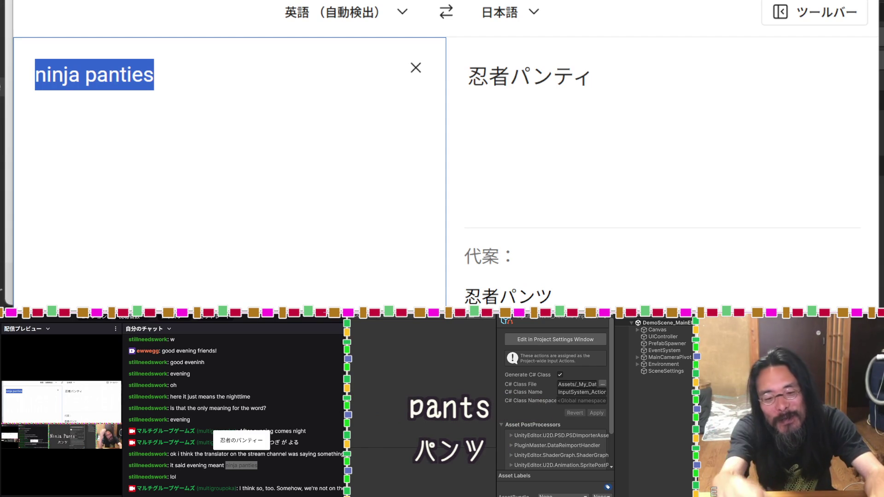
key(BackSpace)
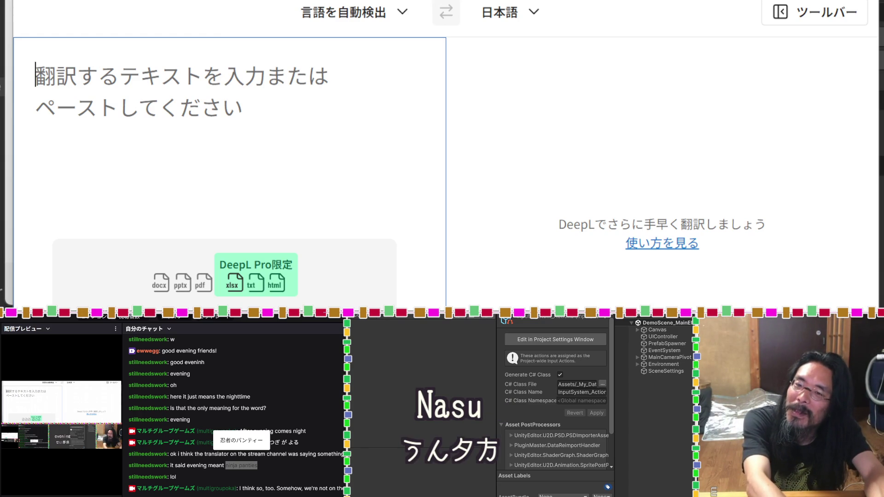
Type the Japanese sentence 夕方には別の意味なんてない as the source text
text(y)
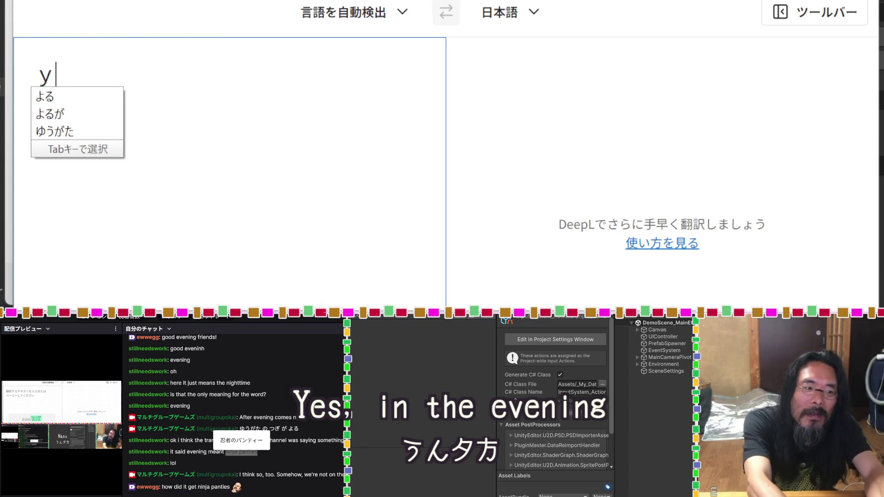
key(BackSpace)
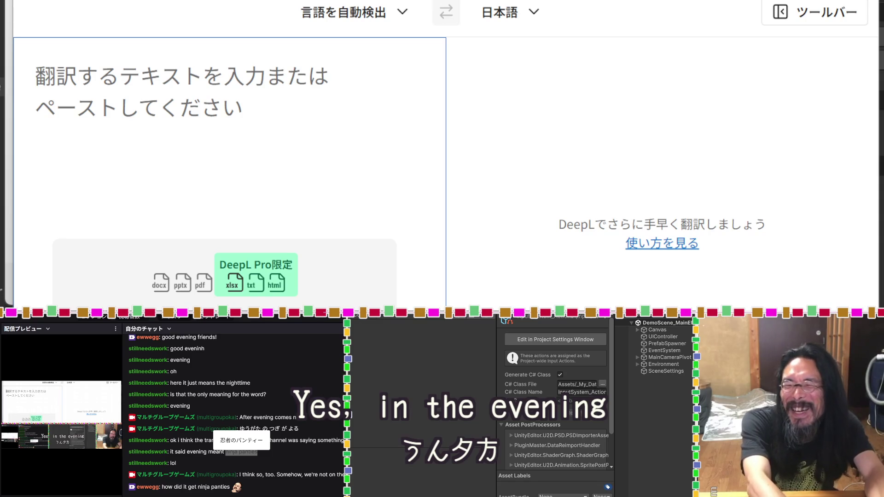
text(y)
key(BackSpace)
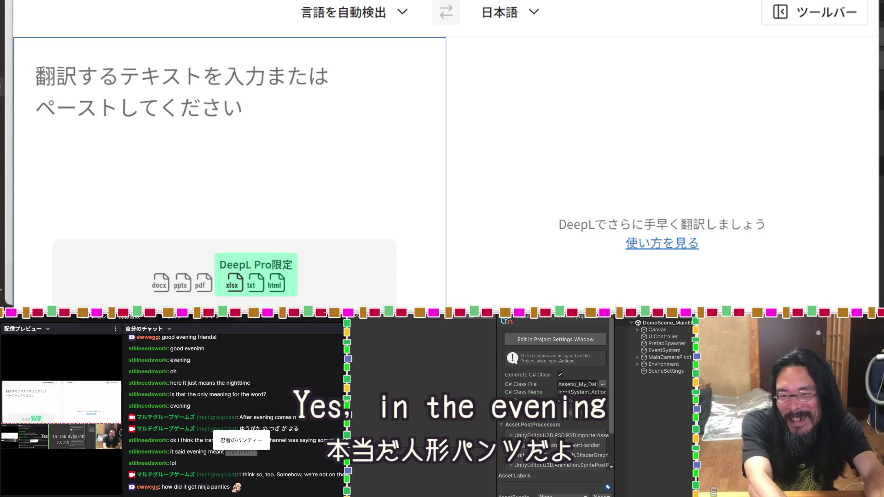
text(yuuga)
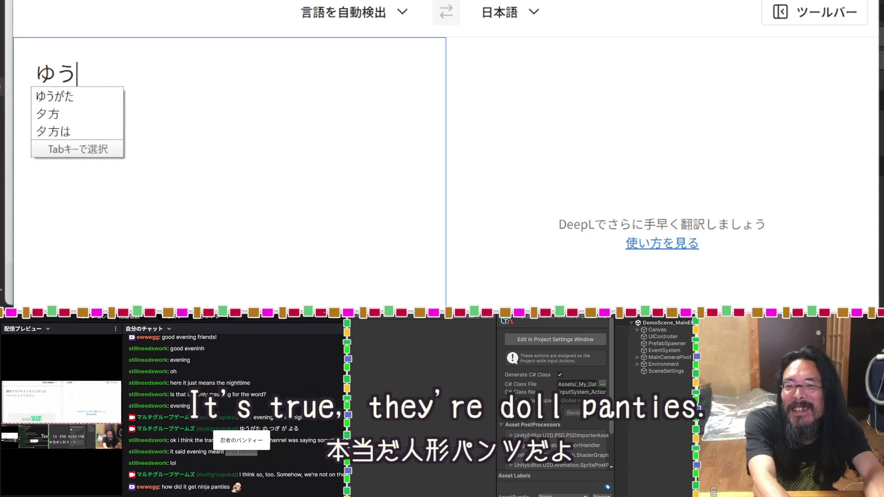
text(ta)
key(space)
text(ha)
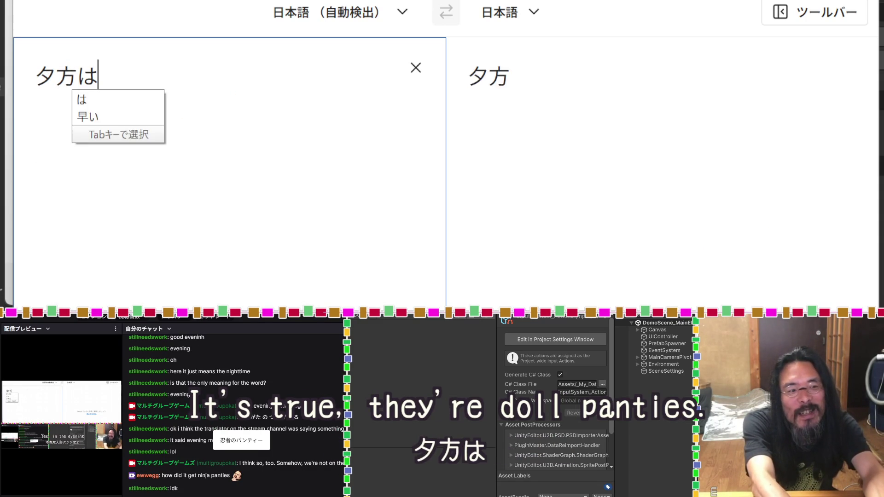
key(Return)
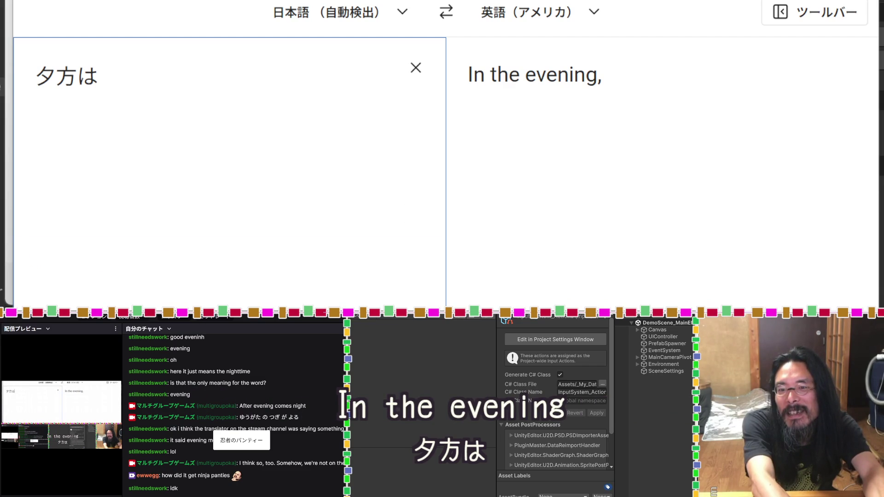
text(それ)
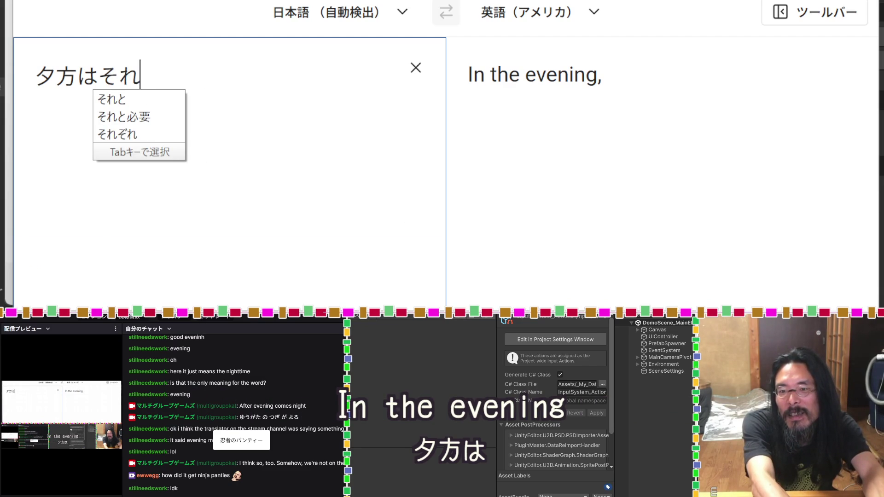
text(い)
key(BackSpace)
key(BackSpace)
key(BackSpace)
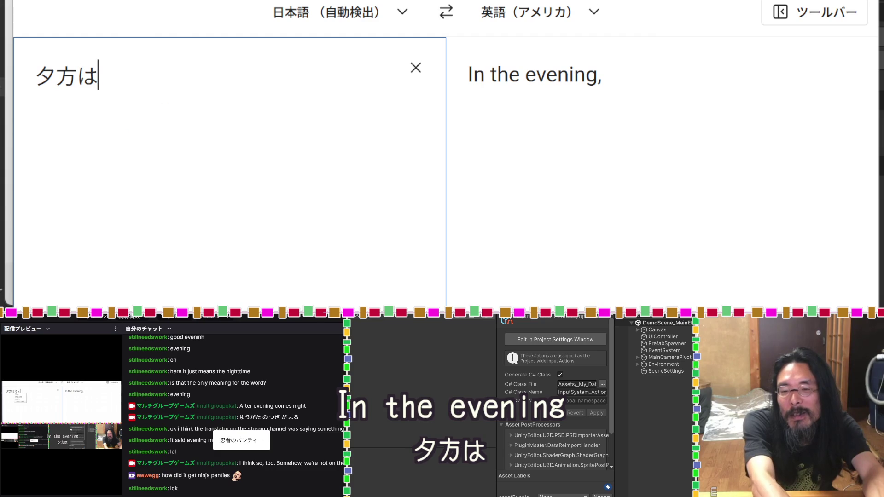
key(BackSpace)
text(には)
text(bet)
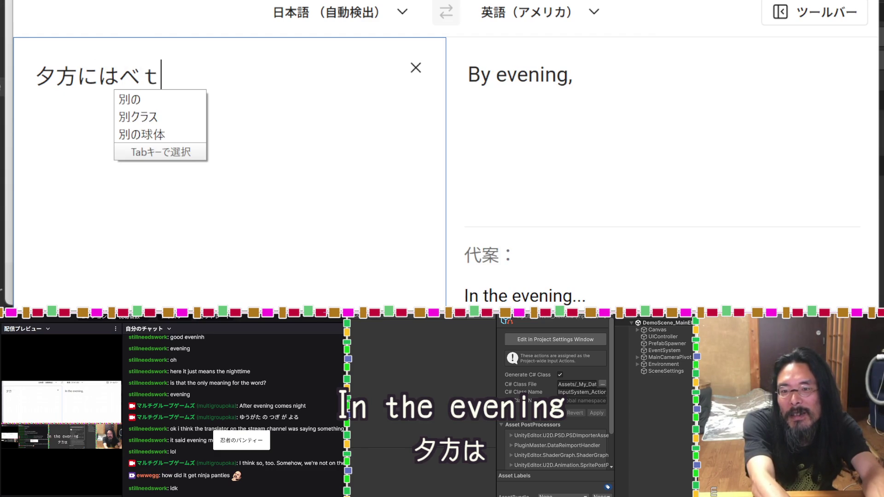
key(Tab)
text(imi)
key(Tab)
key(Return)
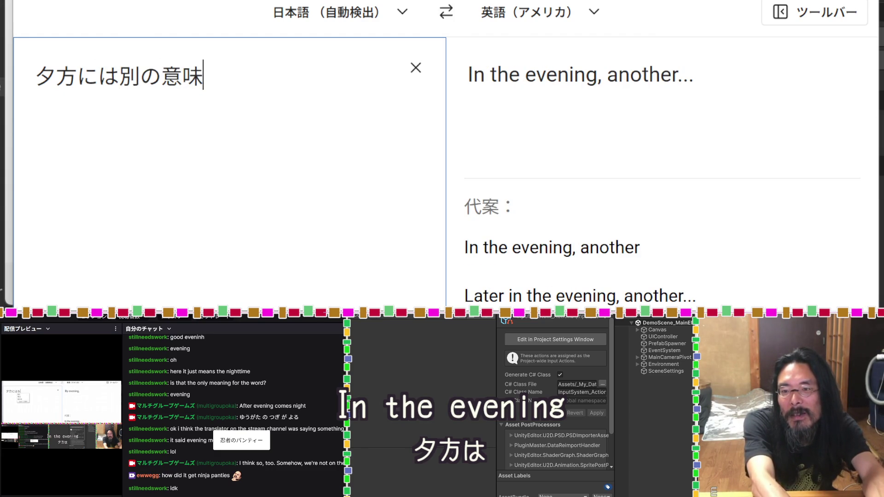
text(na)
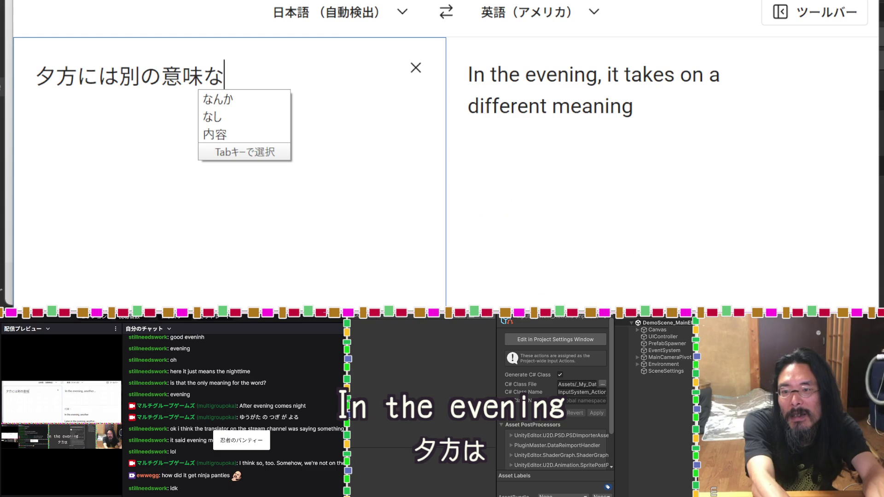
text(ntenai)
key(Return)
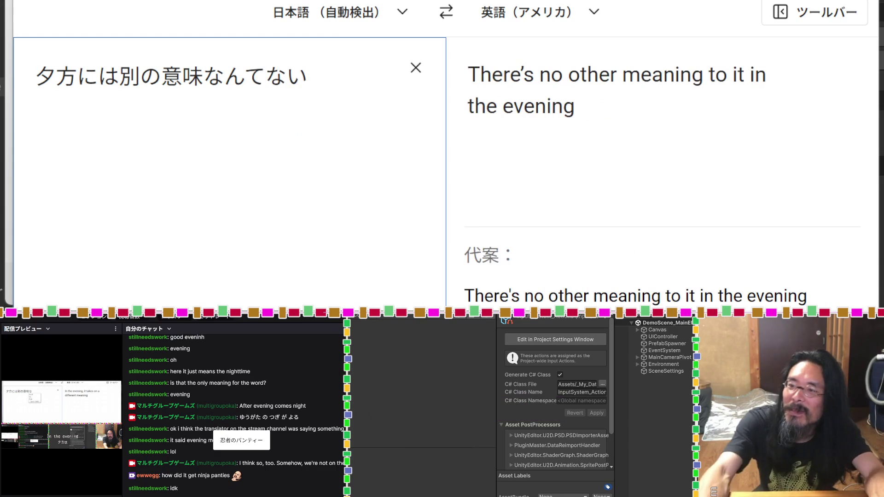
Copy the English translation and send it to the stream chat
mouse_move(586, 123)
mouse_down()
mouse_move(498, 74)
mouse_move(416, 108)
mouse_up()
key(ctrl+c)
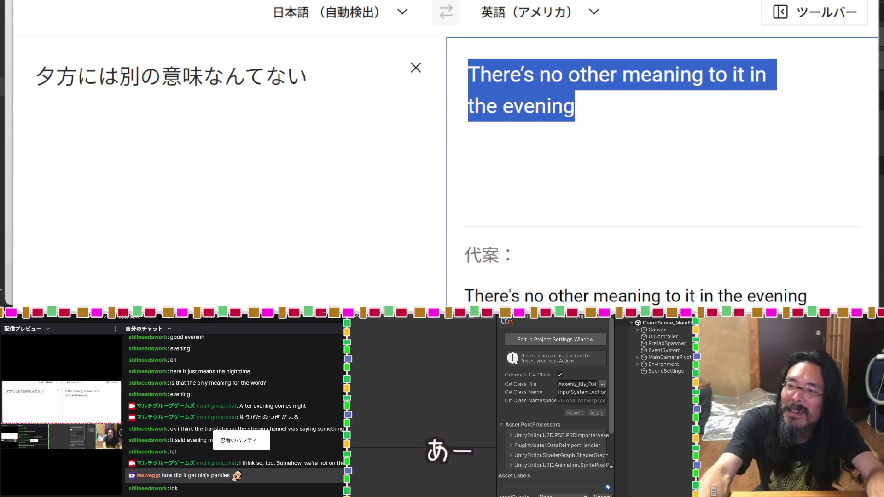
key(alt+Tab)
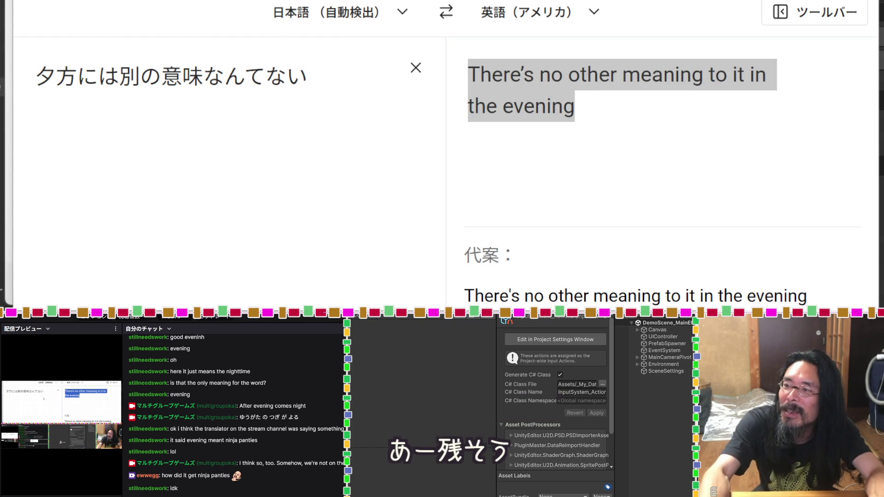
key(ctrl+v)
key(Return)
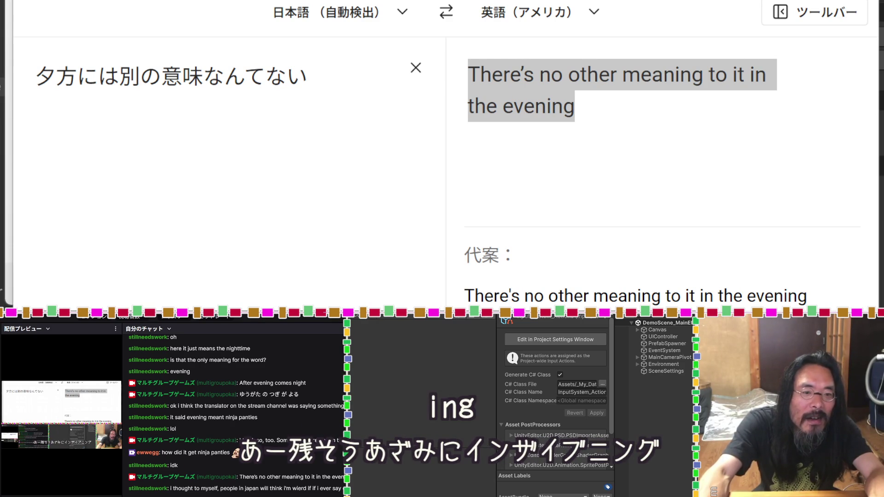
Paste the chat message about saying evening over DeepL's old Japanese source text
drag(285, 489, 201, 488)
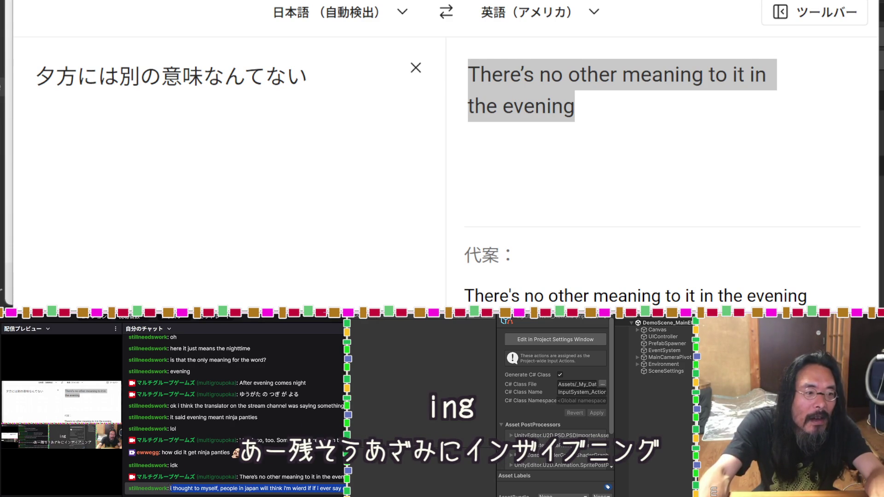
click(286, 104)
key(ctrl+a)
text(i thought to myself, people in japan will think i'm wierd if if i ever say evening)
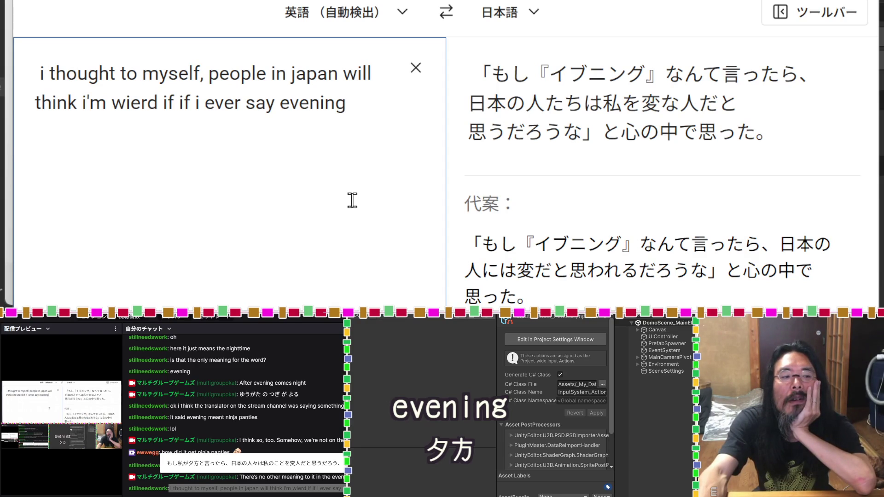
Select all of the pasted English source text in DeepL
key(ctrl+a)
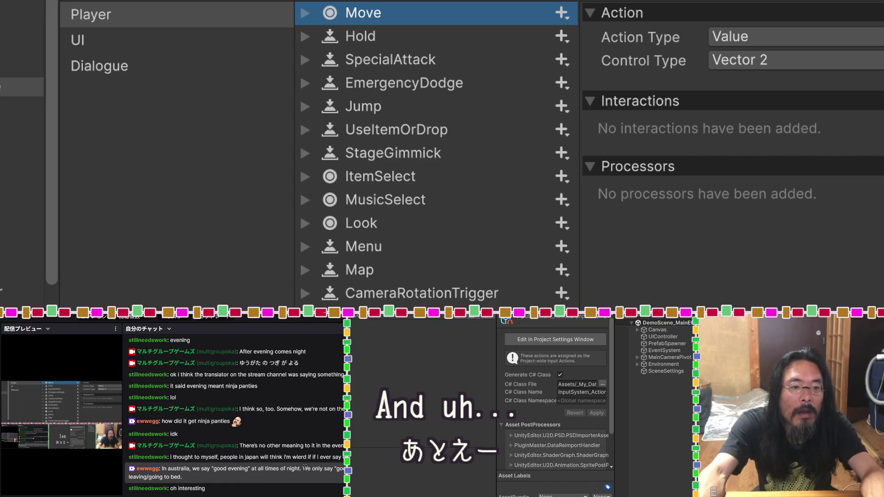
Expand Hold's four bindings and compare Right Shoulder [Gamepad] with Hold's Button type and interactions
drag(303, 468, 344, 468)
click(344, 468)
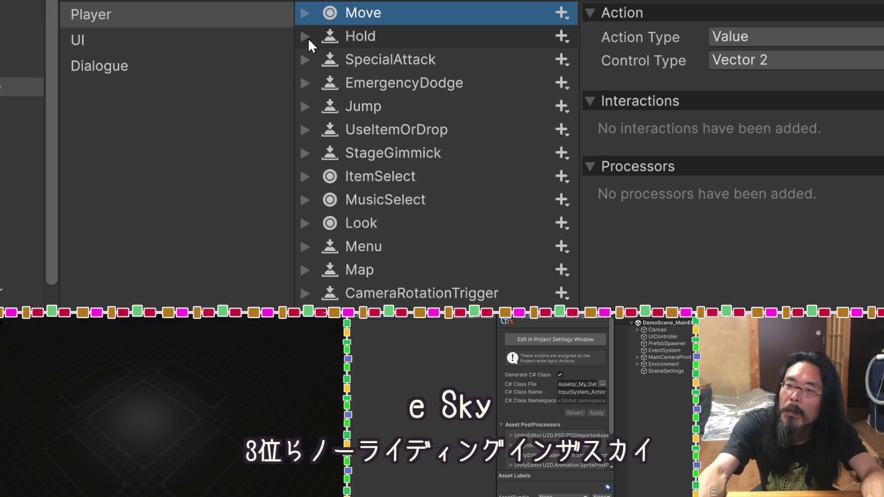
click(305, 36)
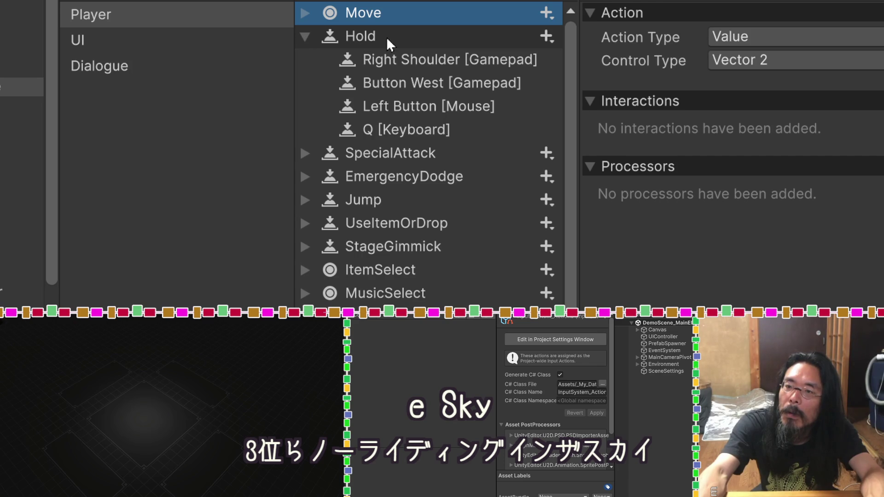
click(387, 56)
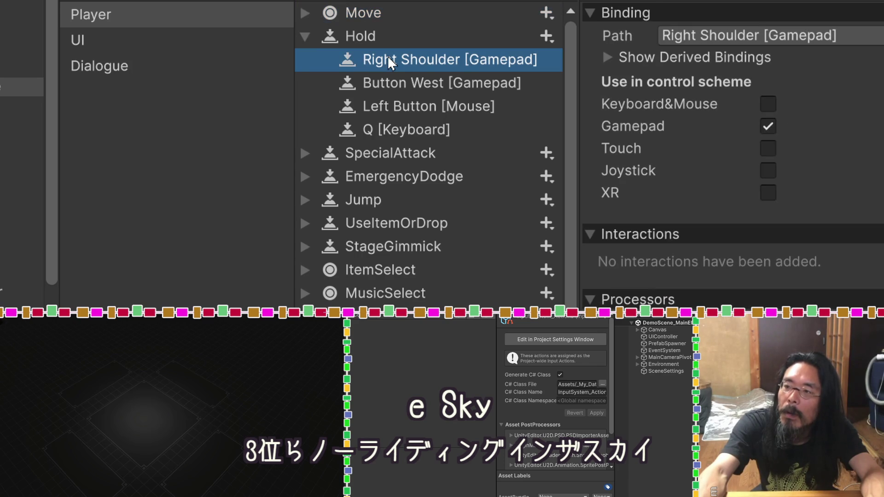
click(387, 37)
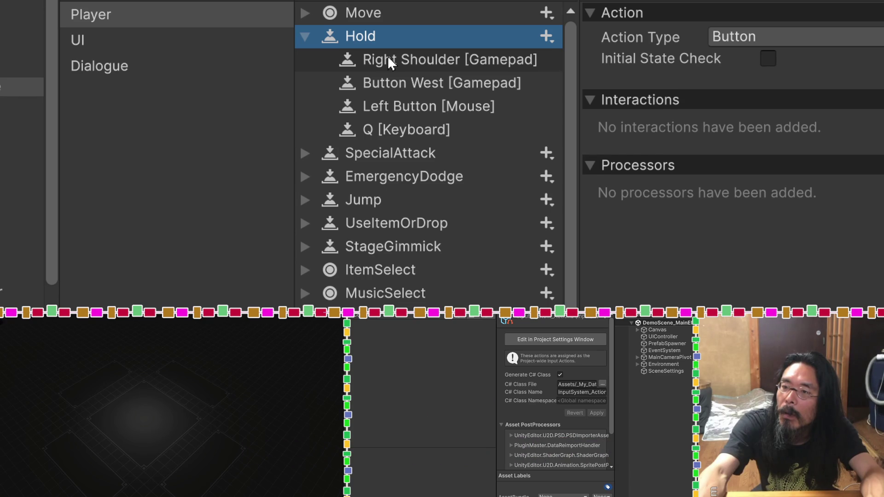
click(388, 55)
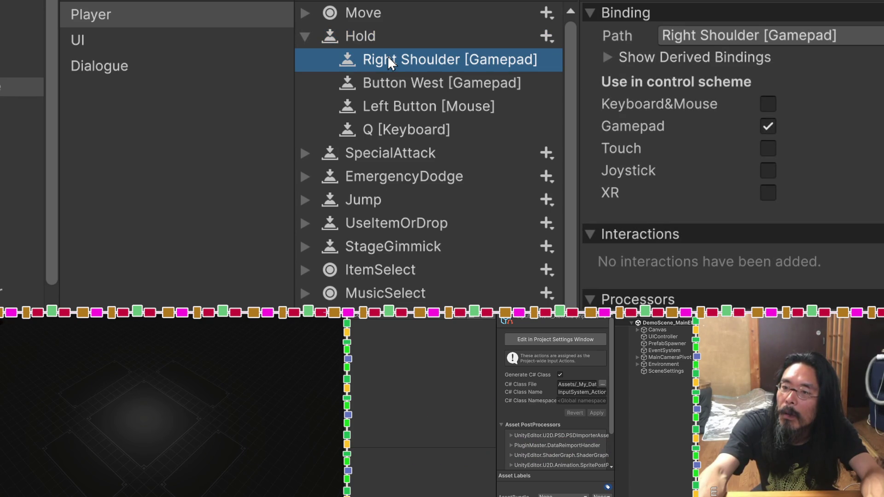
click(385, 37)
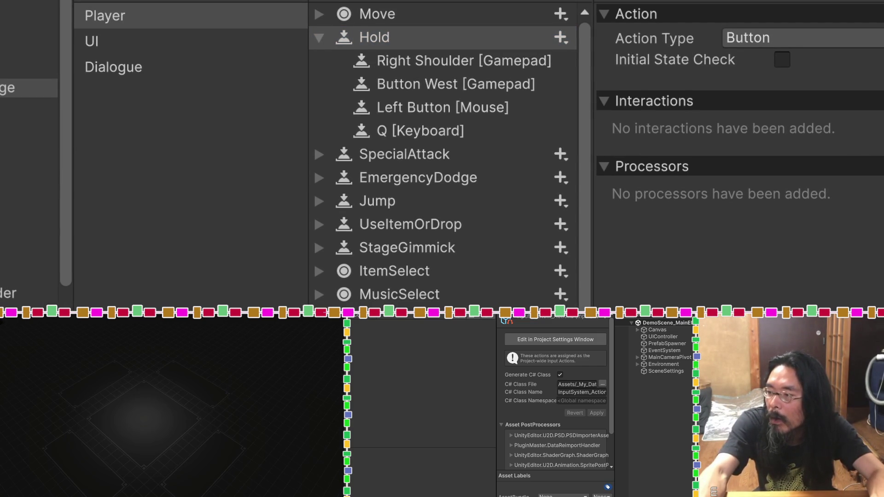
Widen the properties pane and show Left Button [Mouse]'s derived binding VirtualMouse > leftButton
mouse_move(883, 299)
mouse_down()
mouse_move(848, 300)
mouse_move(883, 301)
mouse_up()
drag(619, 184, 570, 185)
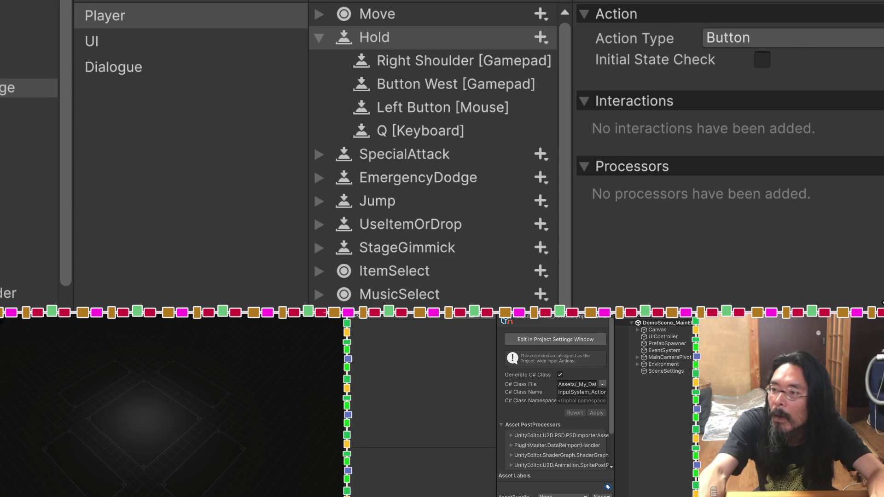
click(449, 43)
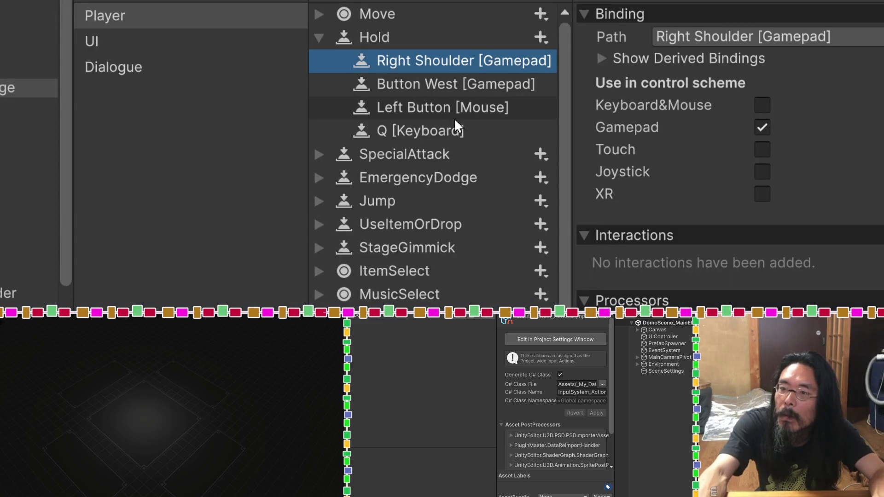
click(453, 116)
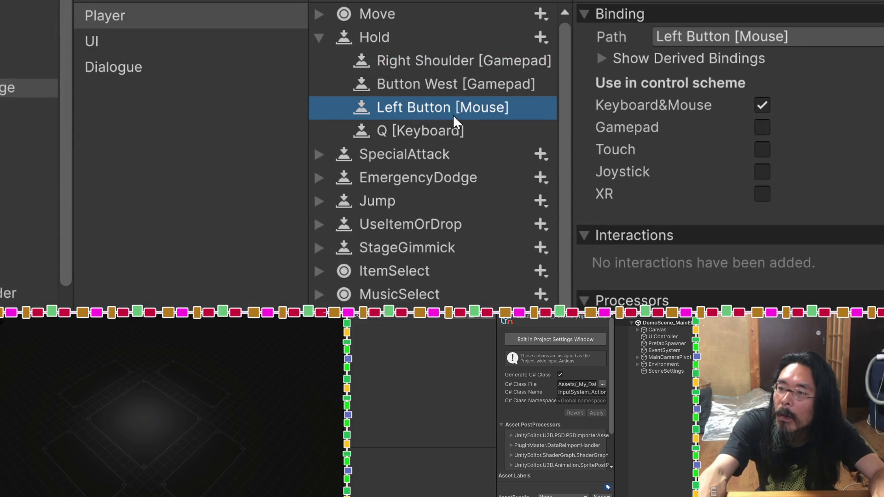
click(243, 99)
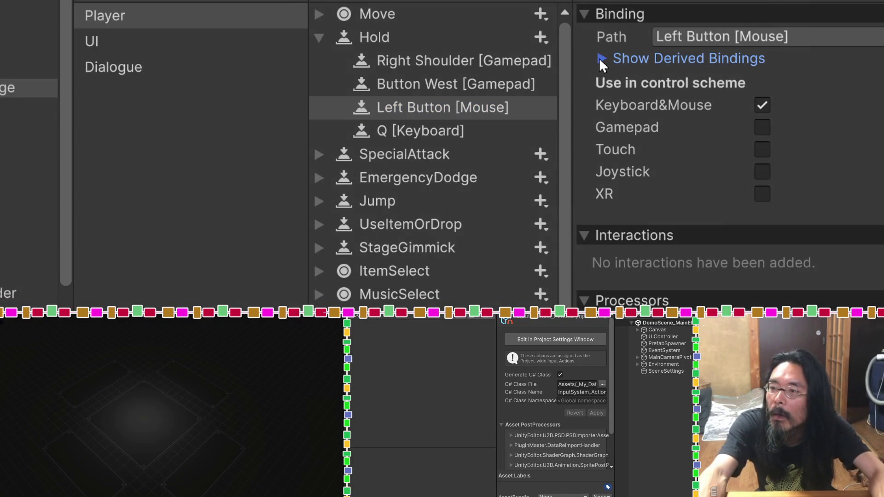
click(598, 58)
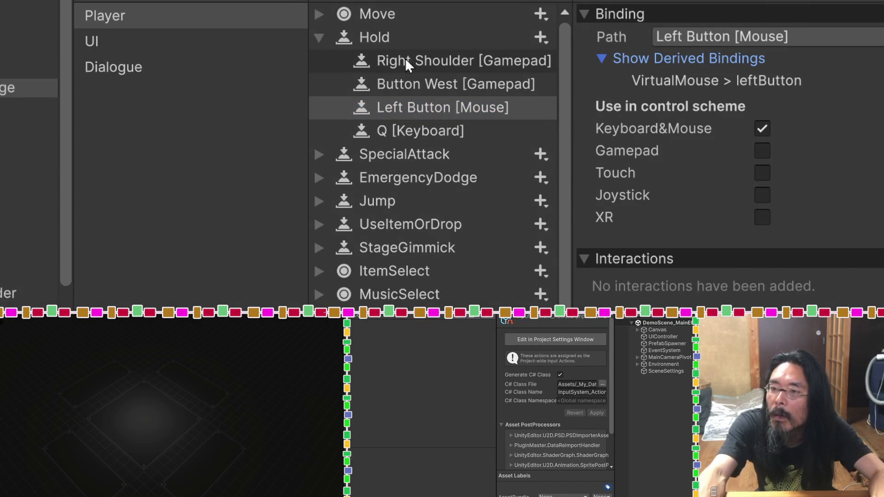
Review Right Shoulder [Gamepad]'s derived bindings list, then reselect the Left Button [Mouse] binding
click(390, 60)
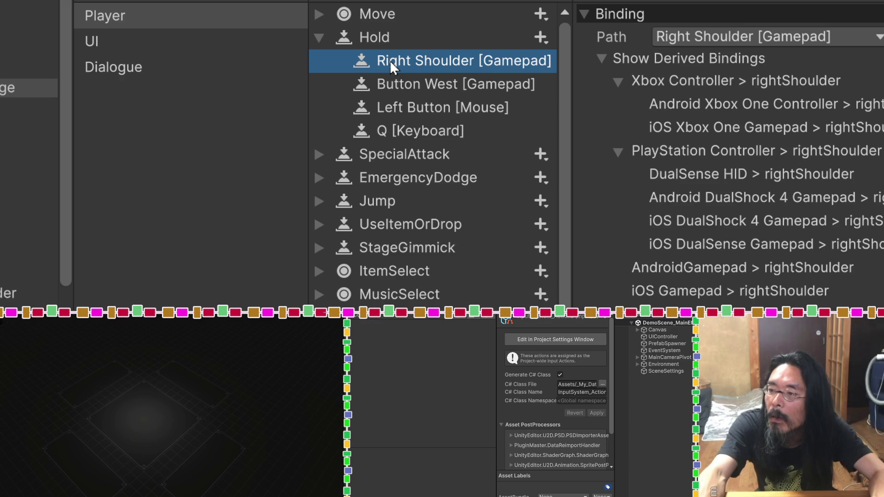
scroll(730, 236, down, 5)
scroll(730, 236, up, 5)
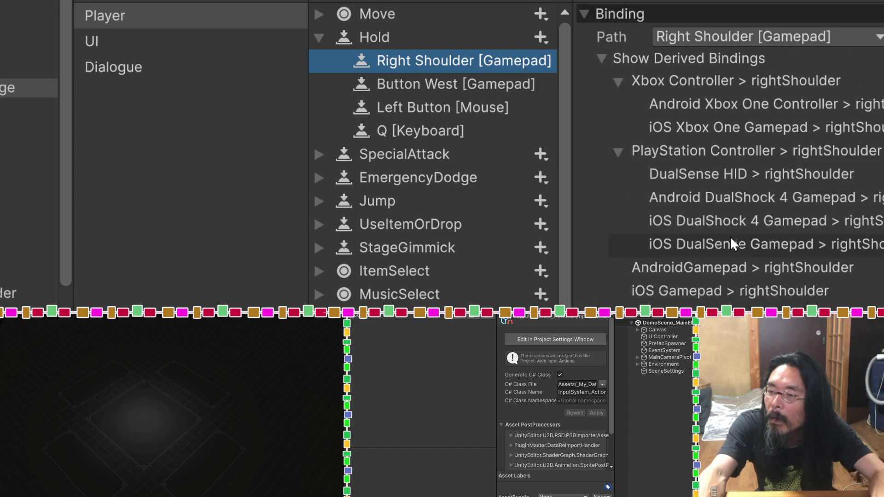
click(447, 112)
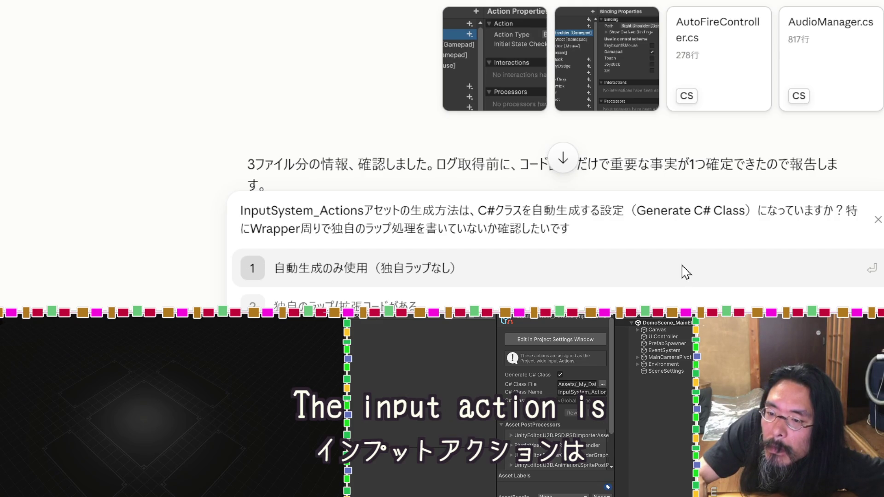
Choose option 1 '自動生成のみ使用（独自ラップなし）' in Claude and read through the response
click(427, 276)
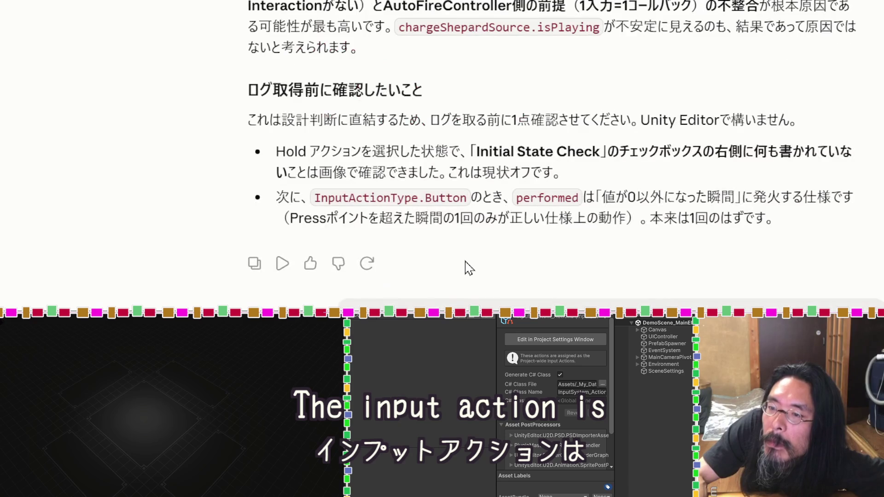
scroll(469, 267, up, 3)
scroll(465, 260, up, 6)
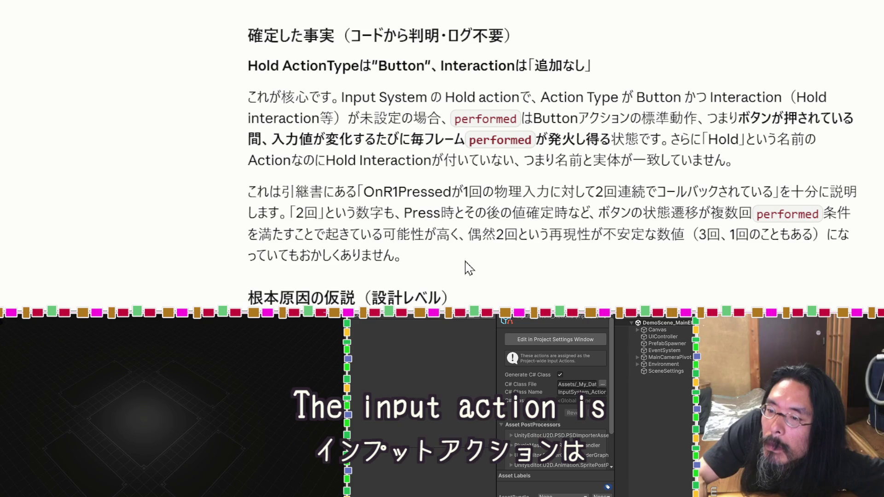
scroll(469, 267, down, 6)
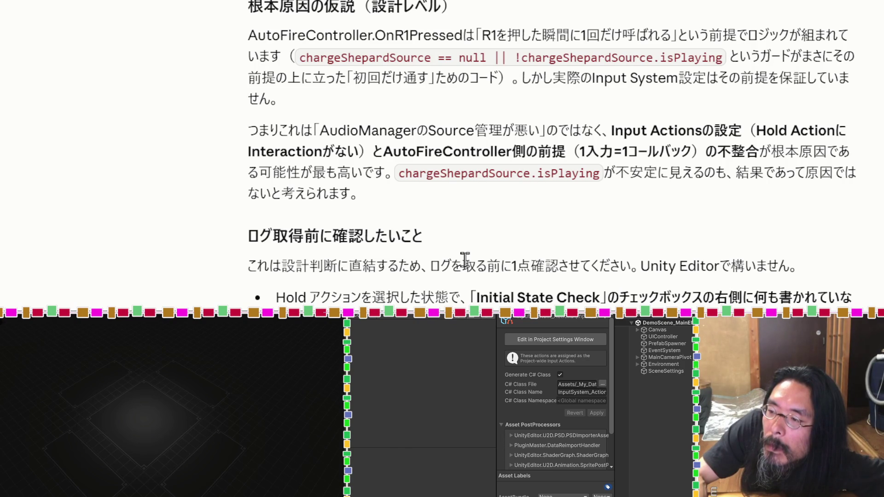
scroll(464, 260, down, 3)
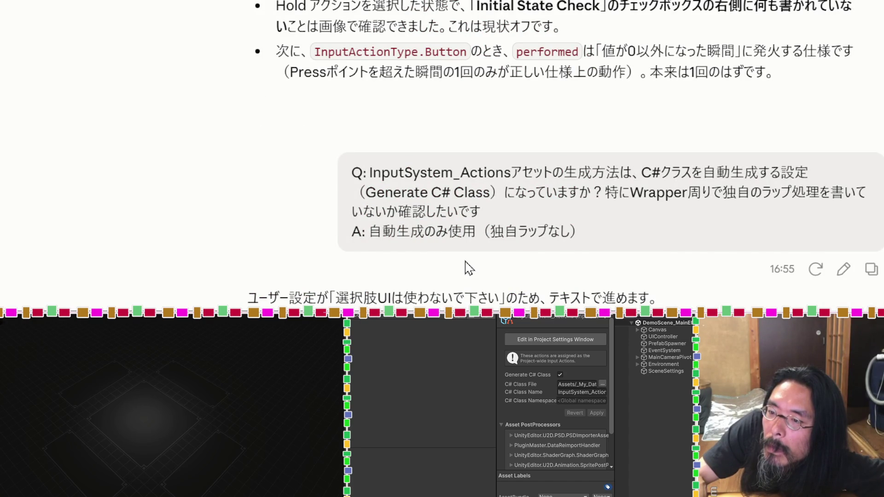
scroll(465, 267, down, 3)
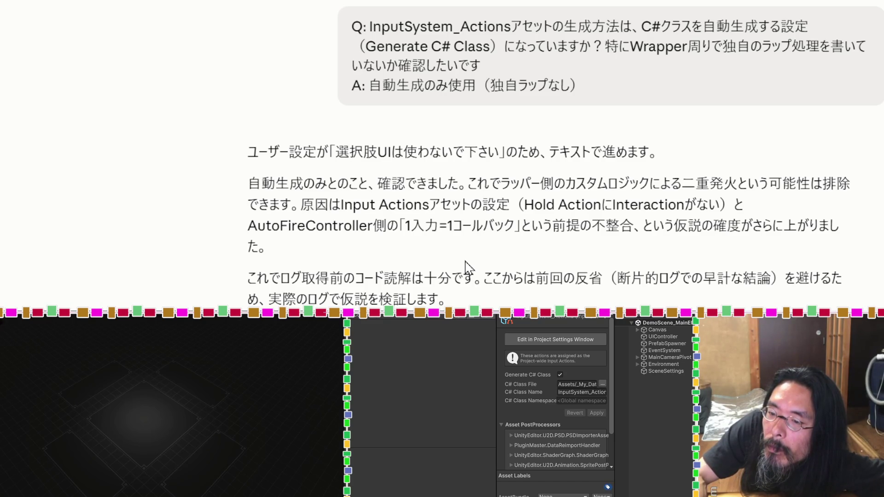
scroll(466, 266, down, 3)
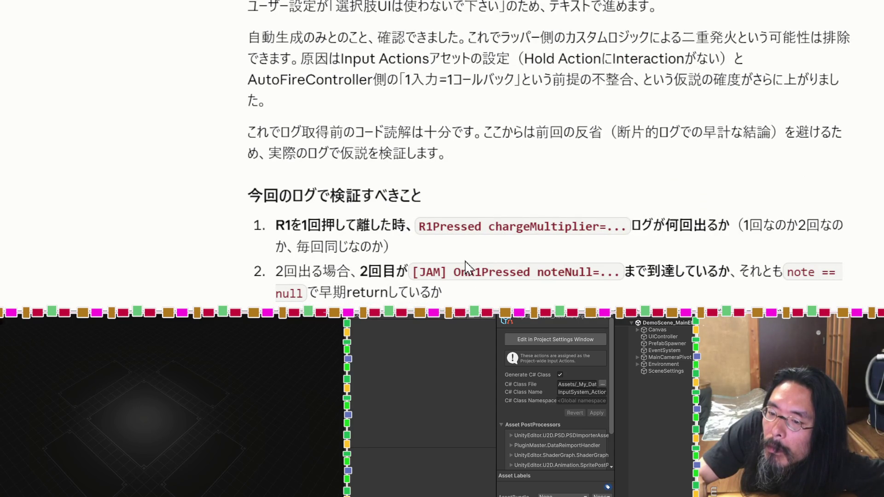
scroll(466, 266, down, 3)
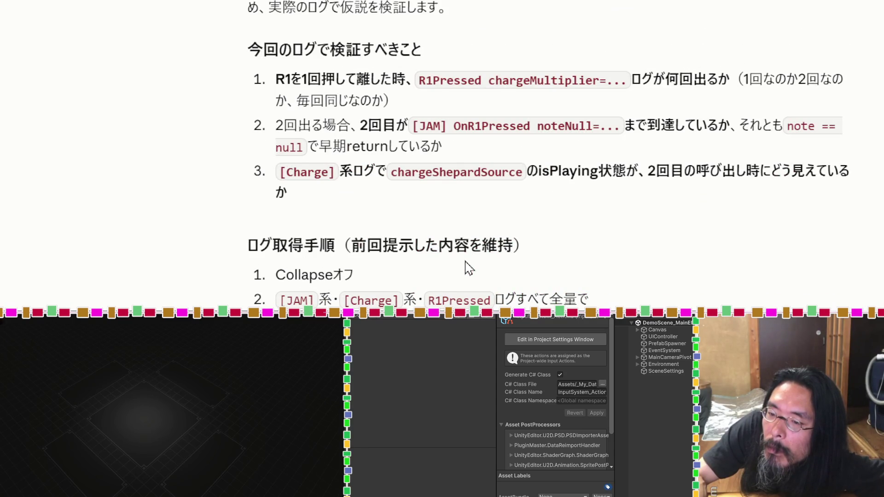
scroll(469, 268, down, 3)
scroll(469, 268, up, 3)
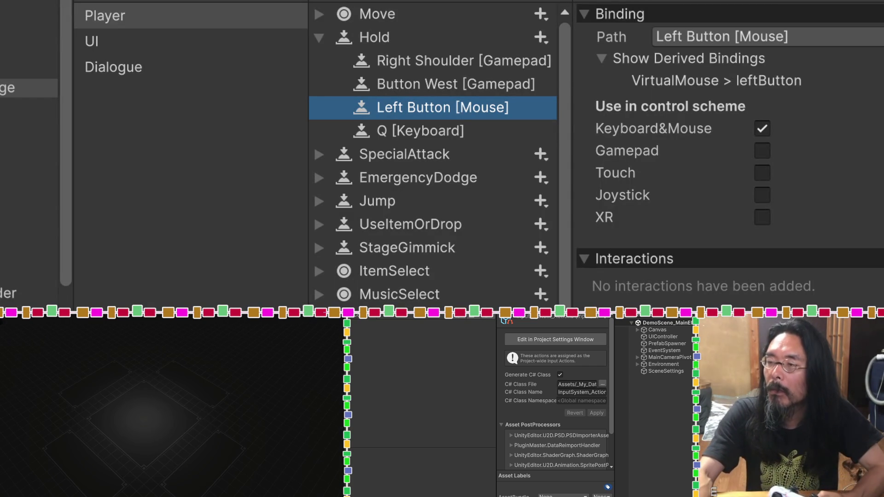
Reselect Right Shoulder [Gamepad], collapse Show Derived Bindings, and enter Play mode
click(448, 59)
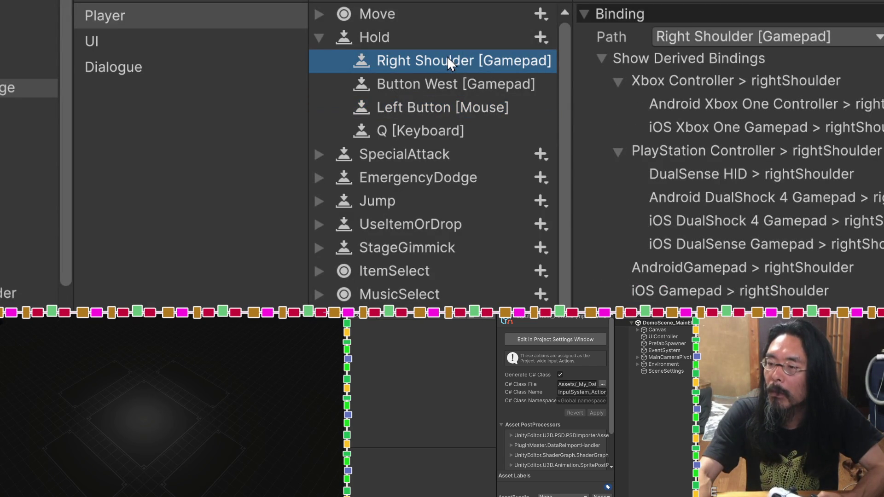
click(602, 58)
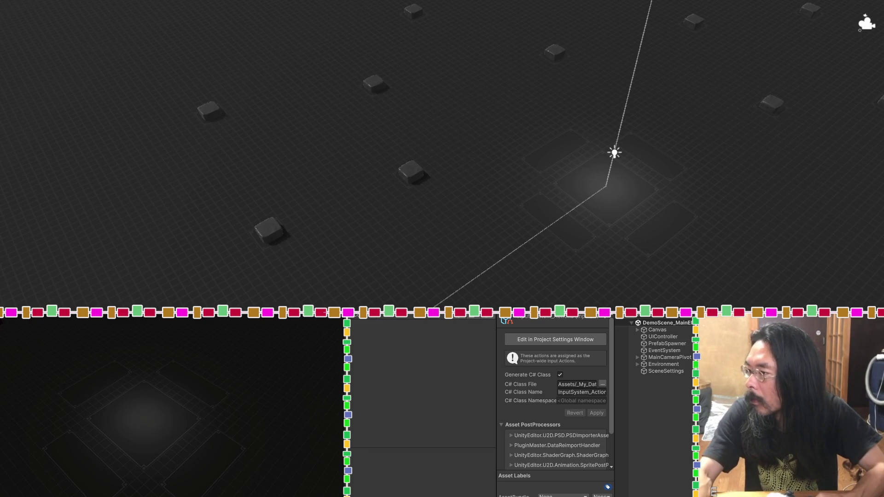
key(Down)
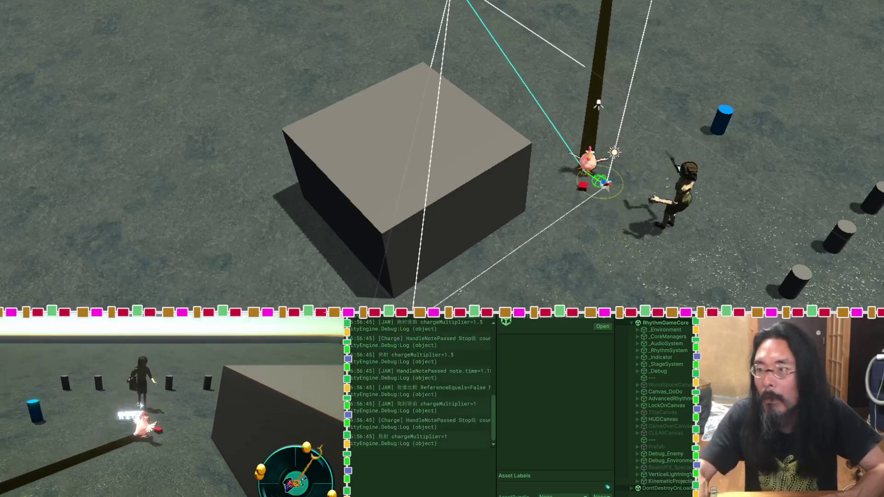
Stop Play Mode, screenshot the Cinemachine save-changes prompt, and keep the camera changes
key(ctrl+p)
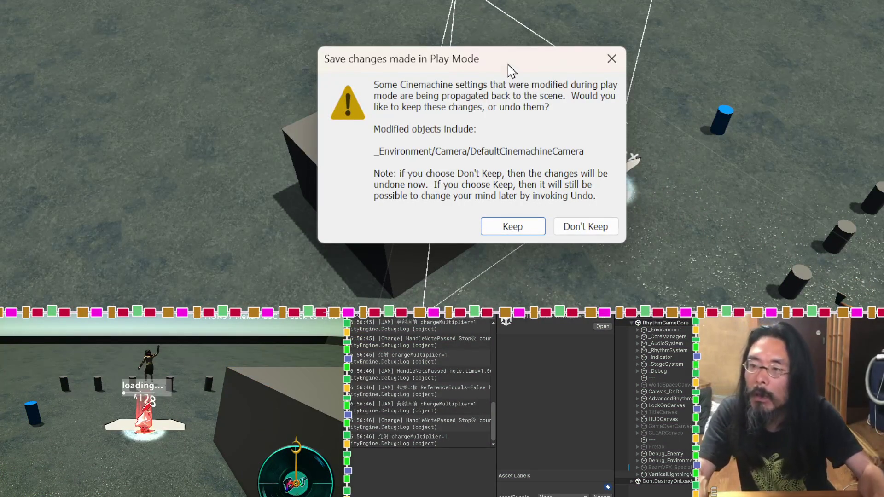
drag(508, 65, 524, 64)
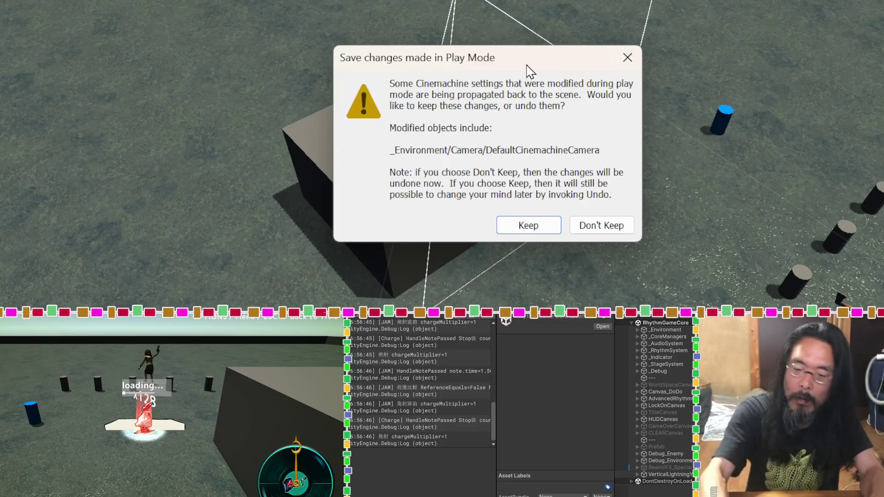
key(super+shift+s)
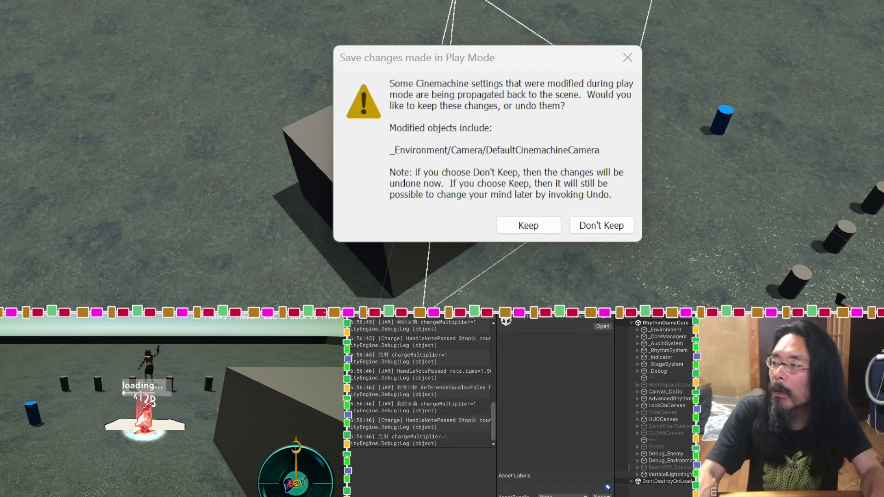
click(558, 225)
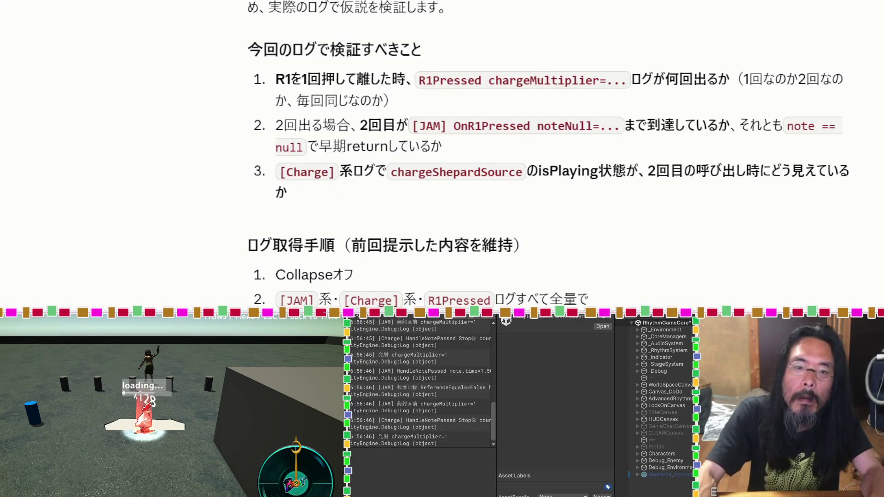
Send Claude the prompt screenshot with a question and read its Save During Play explanation
scroll(323, 276, down, 10)
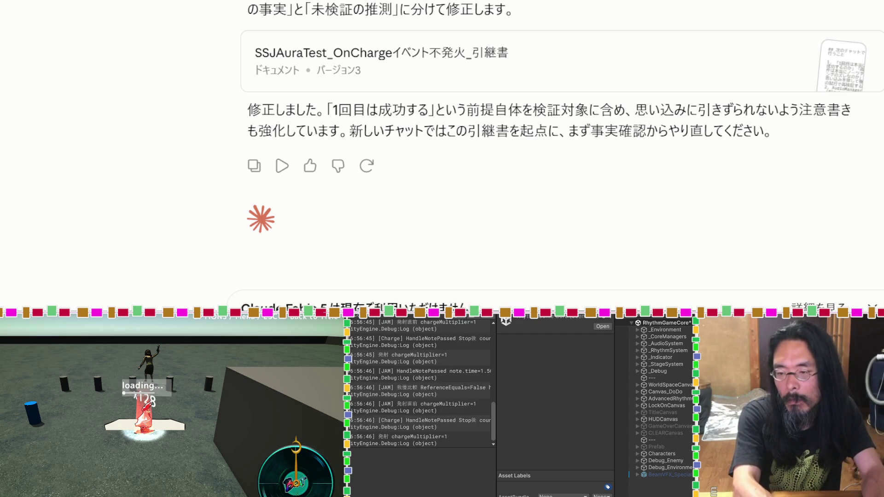
key(Return)
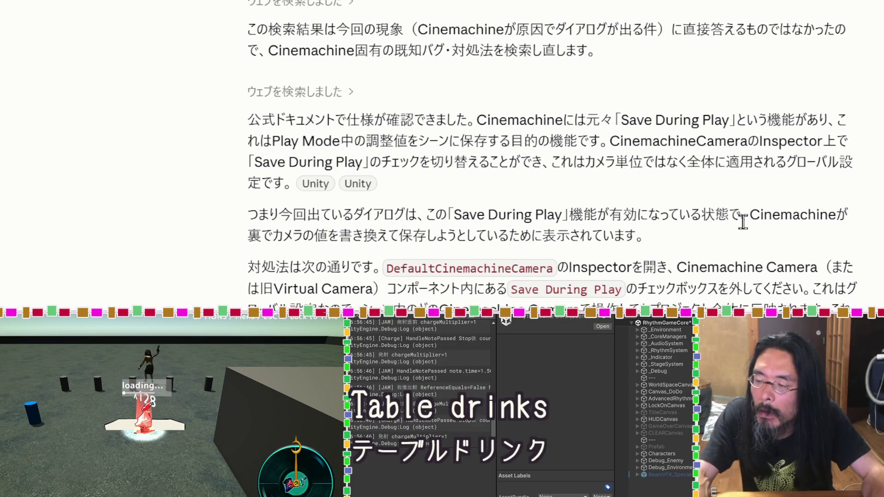
scroll(743, 222, down, 3)
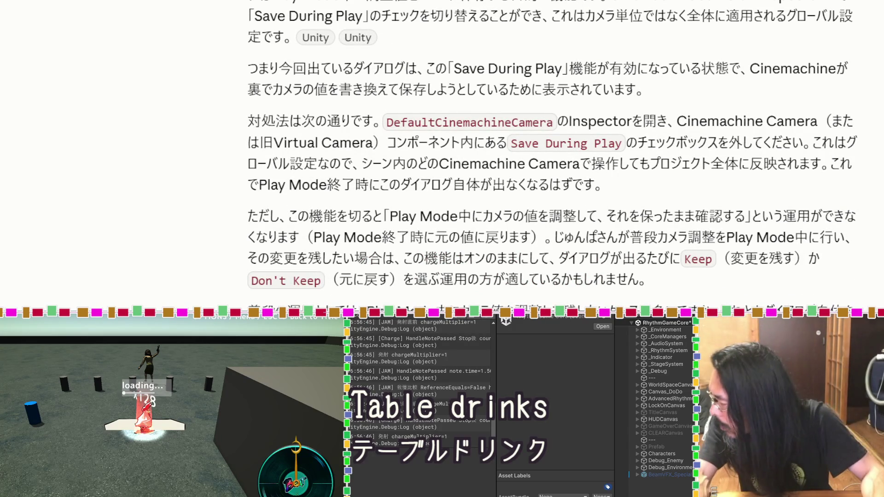
Under _Environment > Camera, uncheck Save During Play on DefaultCinemachineCamera's Cinemachine Camera component
click(638, 333)
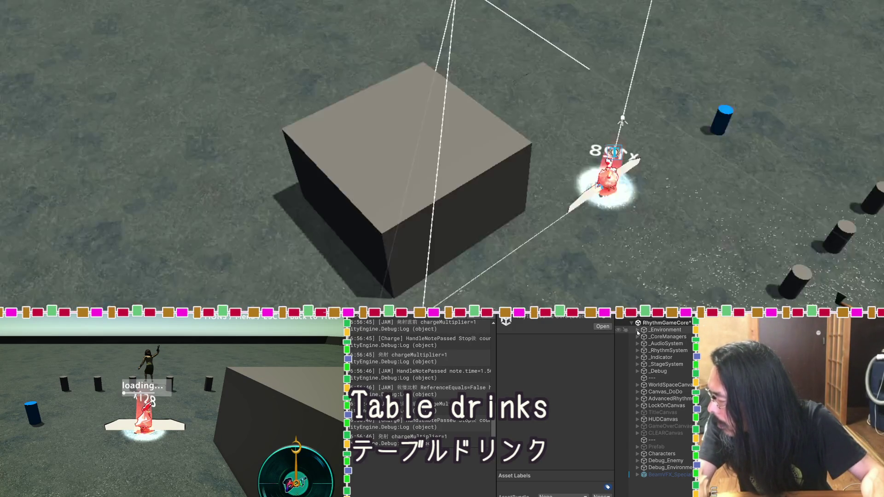
click(638, 330)
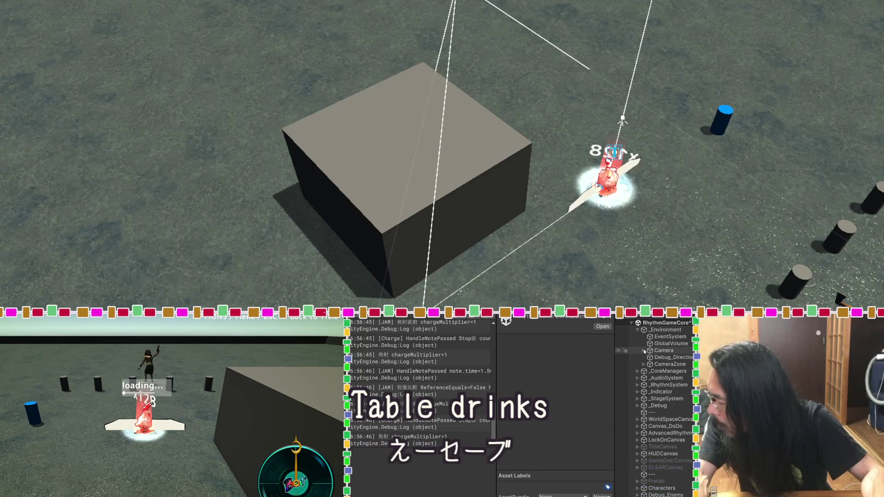
click(643, 351)
click(656, 363)
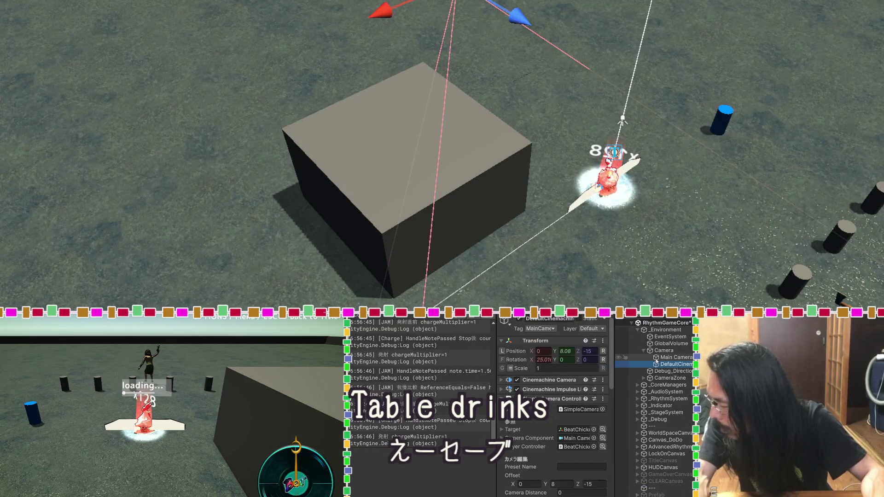
click(543, 399)
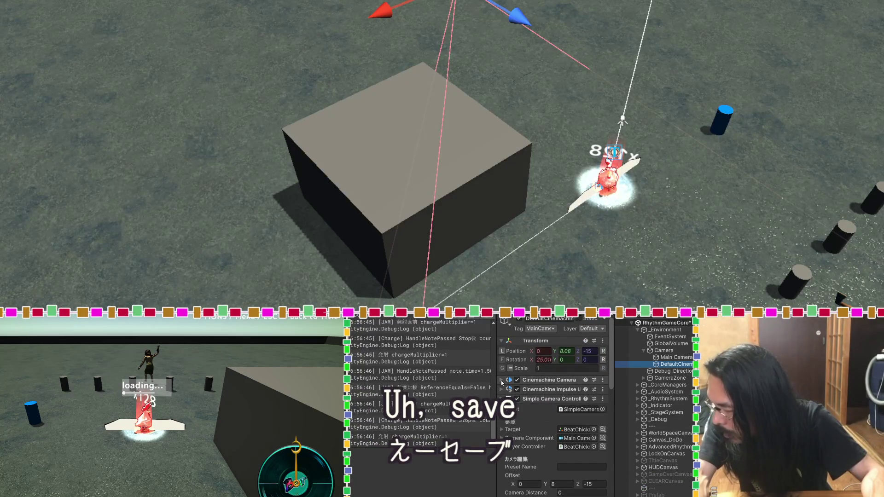
click(534, 380)
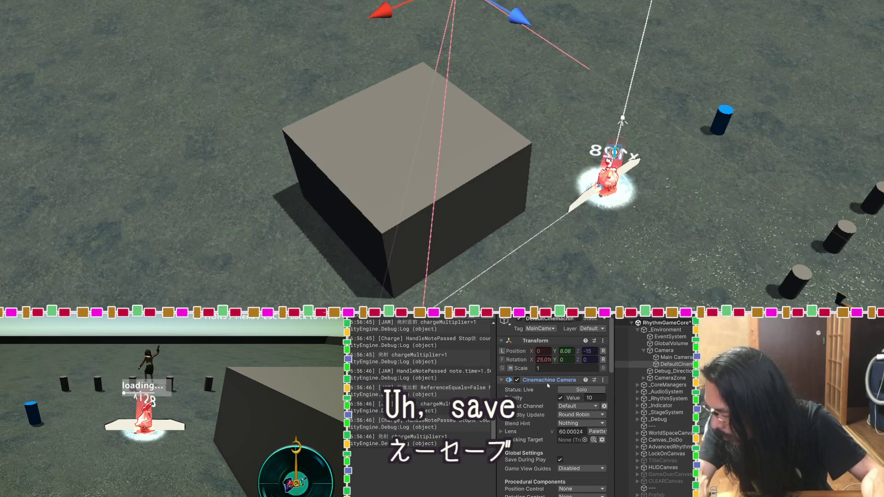
click(560, 460)
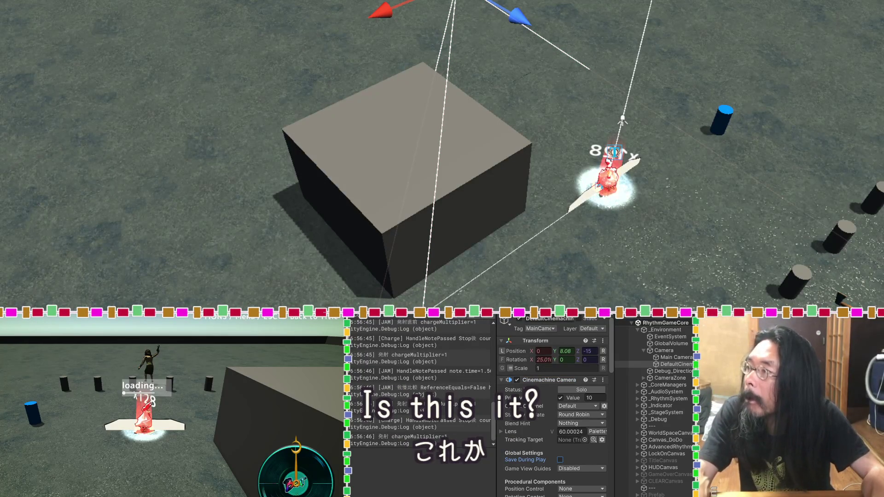
key(alt+Tab)
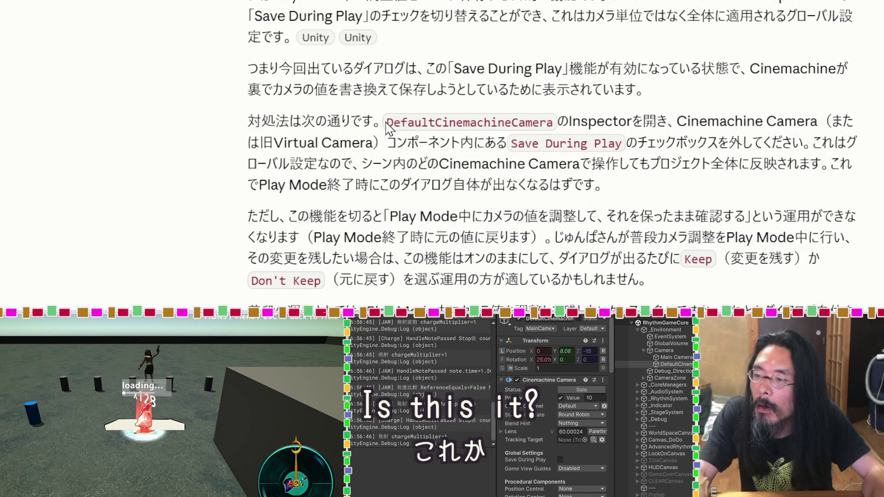
Copy Claude's fix and caveat paragraphs about Save During Play
mouse_move(386, 123)
mouse_down()
mouse_move(458, 214)
mouse_move(545, 240)
mouse_move(681, 258)
mouse_move(649, 280)
mouse_up()
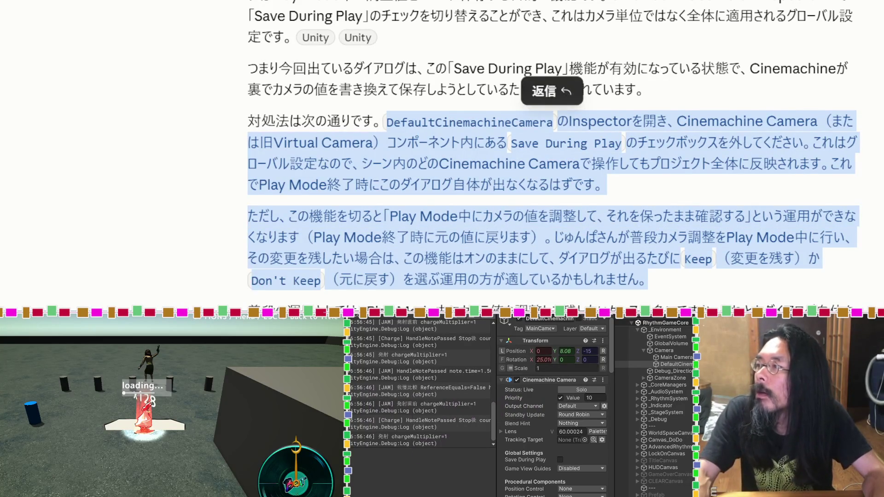
key(super+Tab)
scroll(201, 161, up, 10)
scroll(202, 161, down, 8)
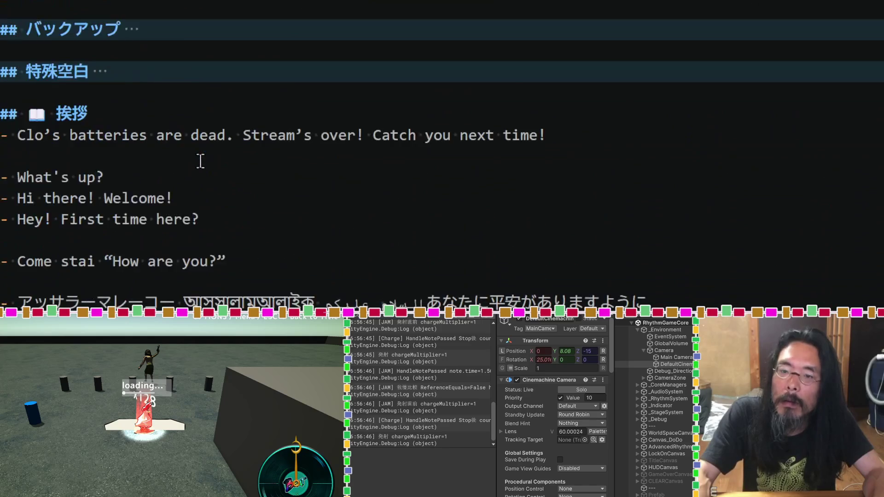
scroll(200, 160, up, 3)
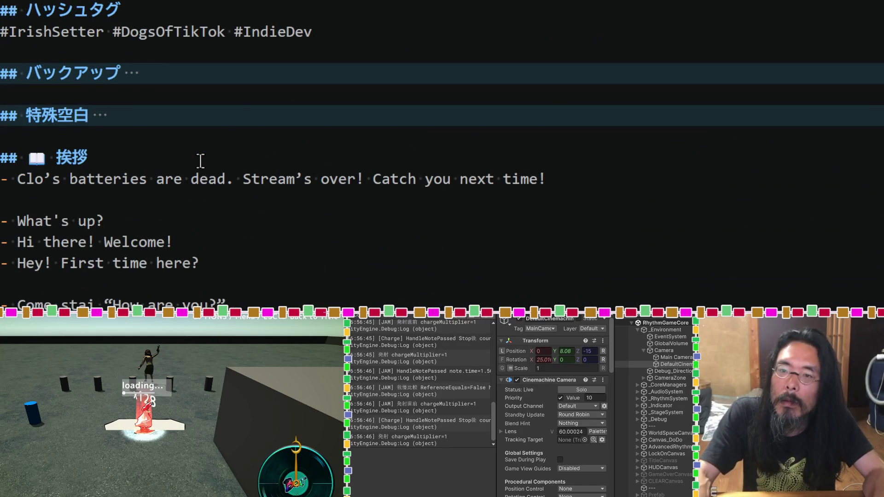
scroll(200, 160, down, 15)
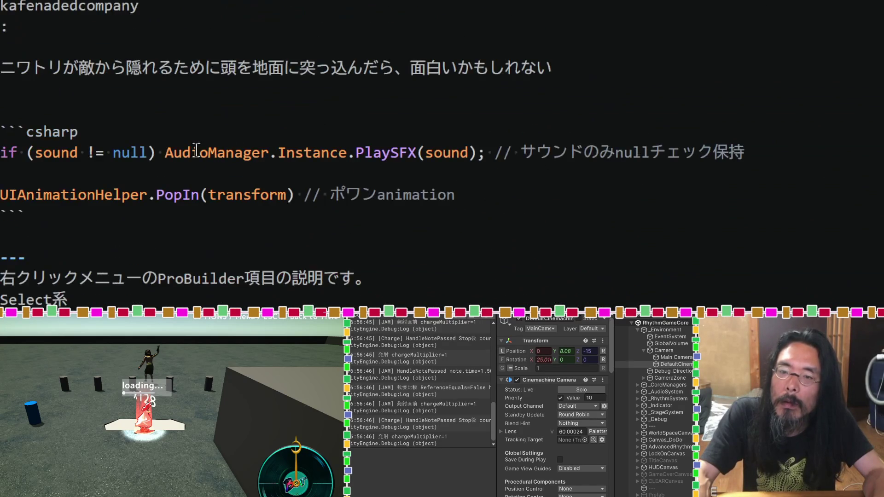
scroll(196, 150, down, 10)
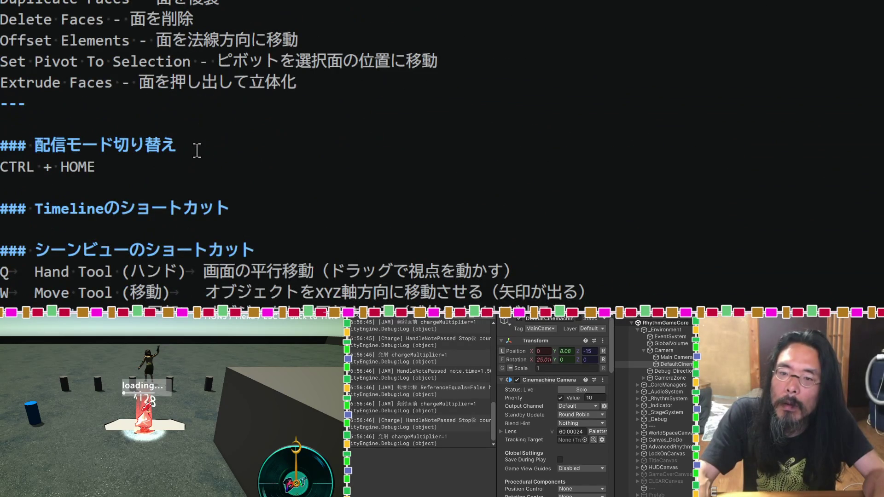
scroll(197, 150, down, 15)
scroll(194, 147, down, 7)
scroll(189, 115, up, 4)
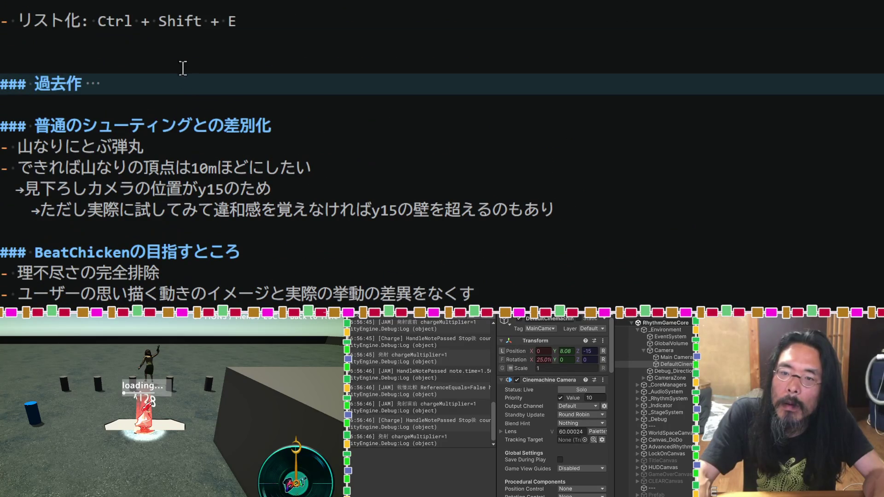
Paste the explanation into the notes below the Ctrl + Shift + E line
click(186, 45)
key(Return)
key(Return)
key(Return)
click(134, 83)
key(ctrl+v)
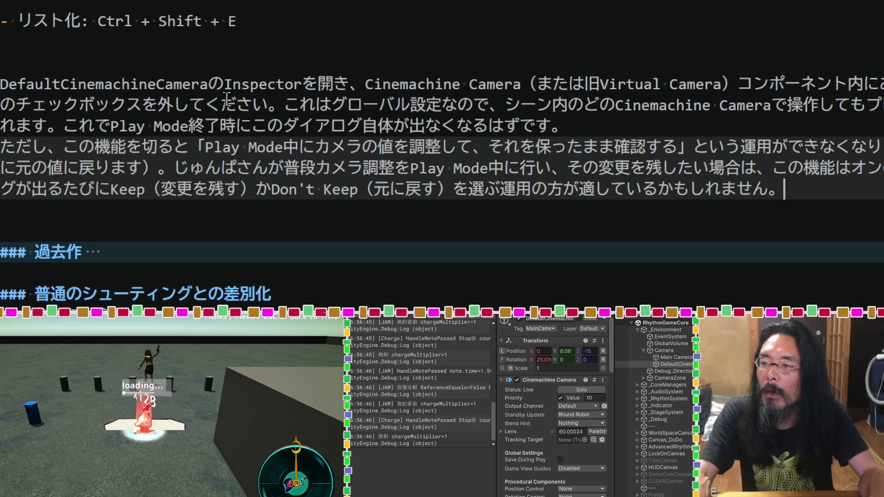
click(116, 67)
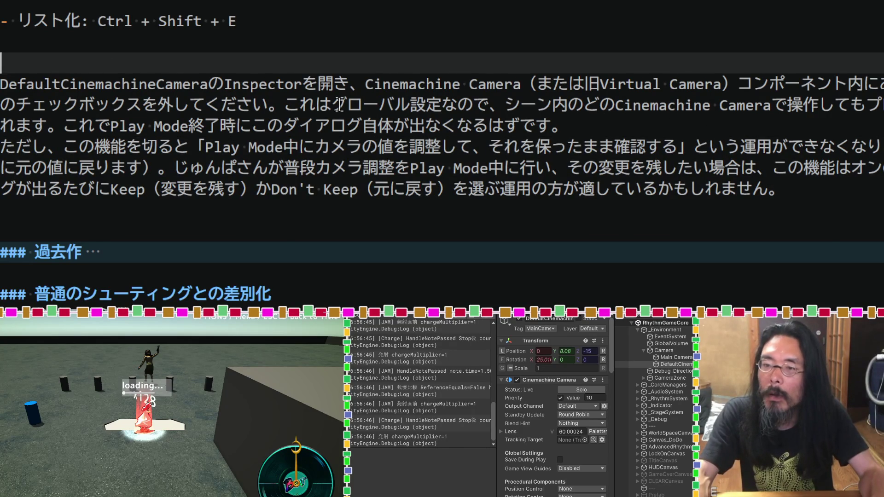
Add a ### CinemachineCamera heading about keeping Play Mode changes and fold the section
drag(208, 80, 60, 84)
key(ctrl+c)
click(132, 55)
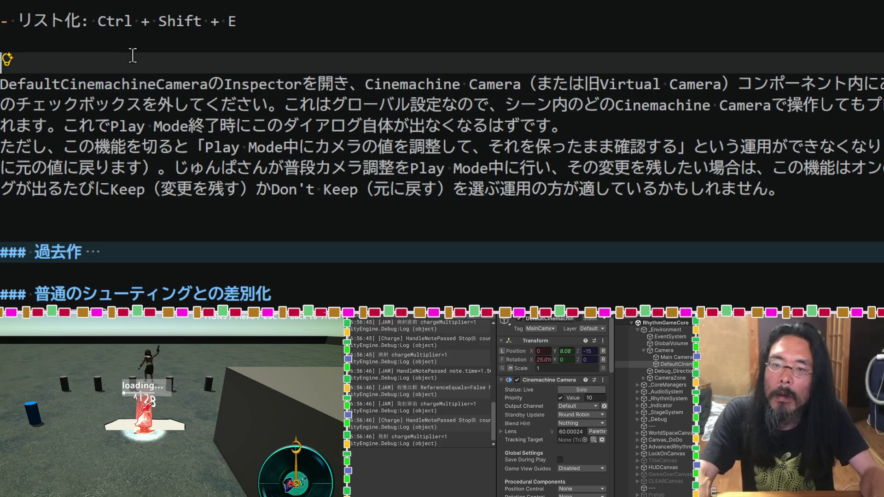
text(###)
key(ctrl+v)
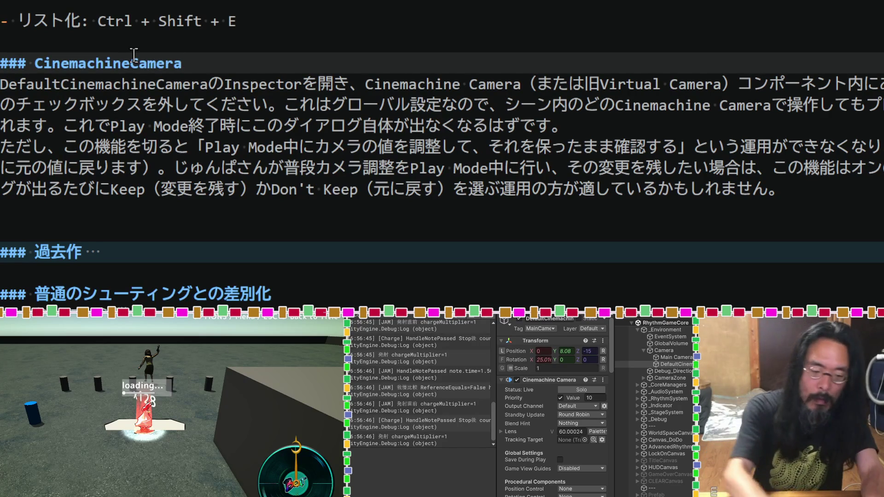
text(の)
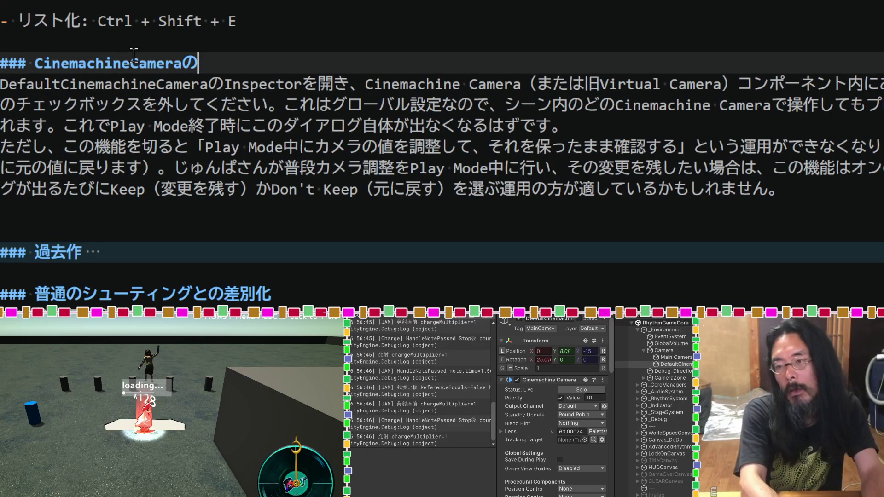
text(p)
key(BackSpace)
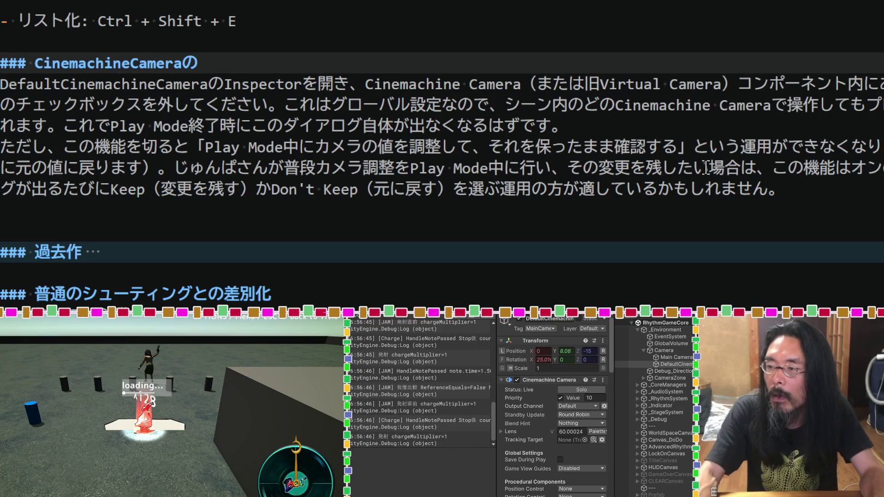
drag(739, 168, 321, 167)
key(ctrl+c)
click(199, 63)
key(ctrl+v)
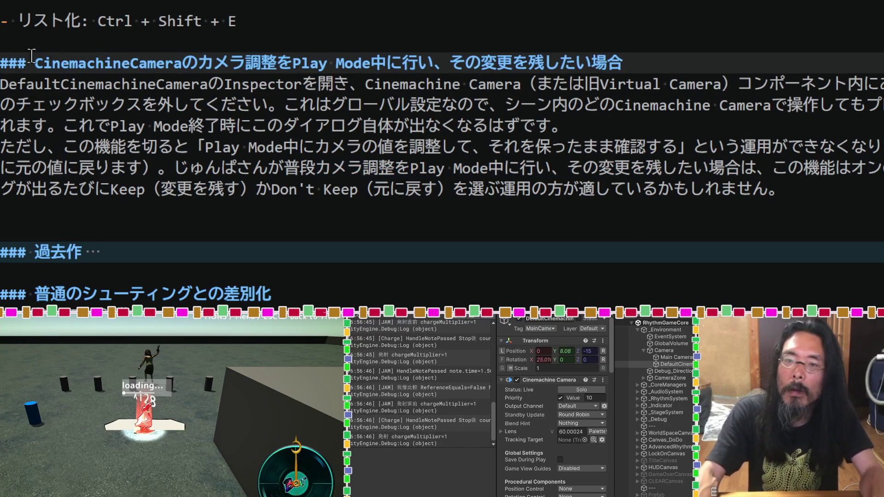
key(ctrl+shift+bracketleft)
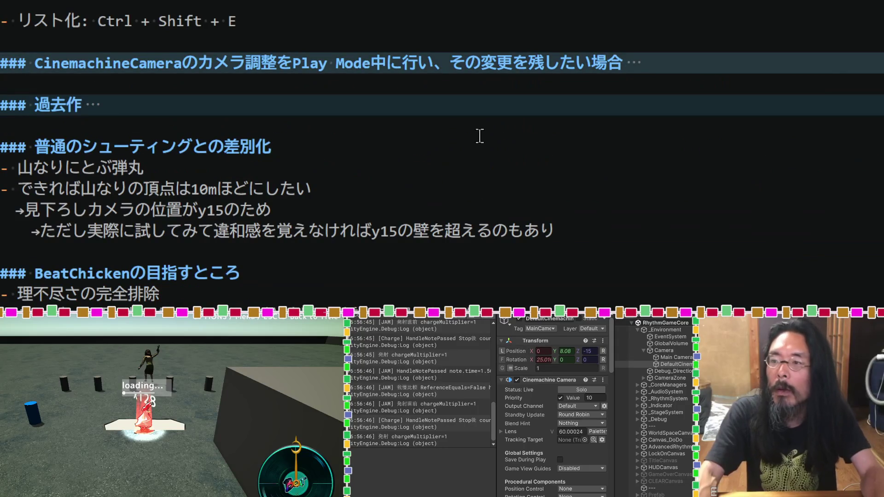
key(alt+Tab)
scroll(161, 126, down, 2)
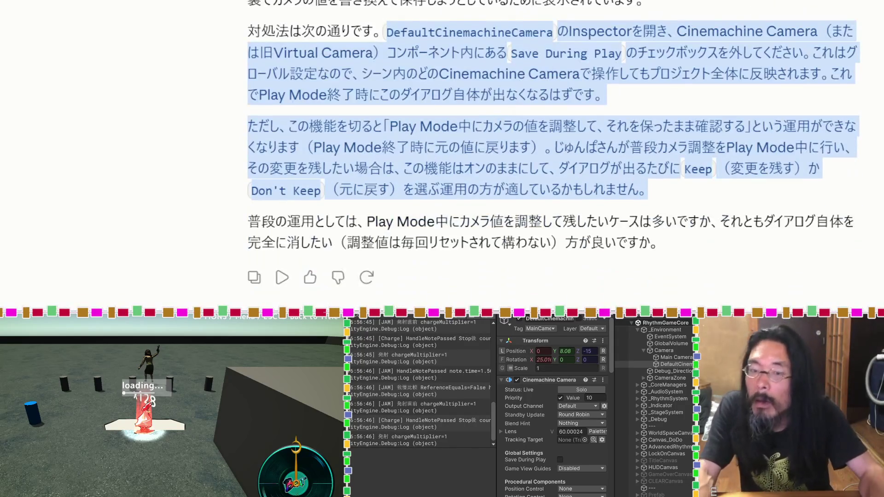
Back in Unity's Console, select the older [DIFF] entry and the charge log lines
key(alt+Tab)
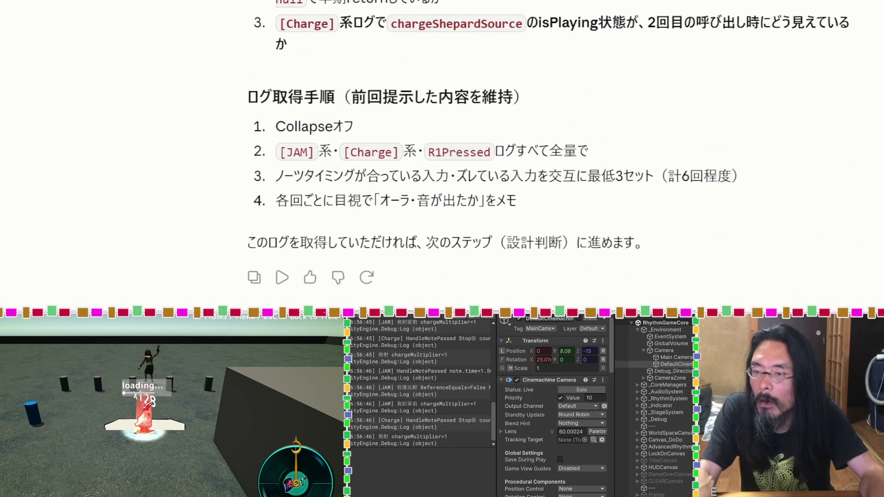
scroll(433, 347, up, 5)
click(434, 344)
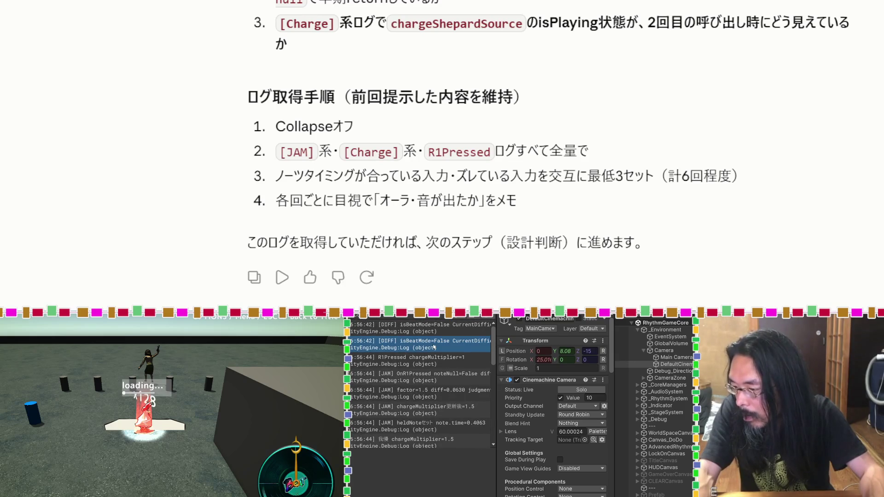
scroll(433, 415, down, 5)
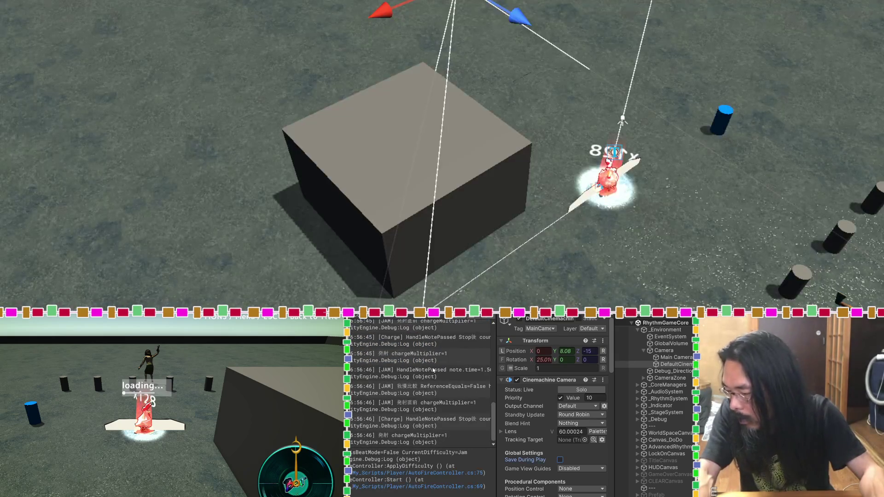
click(434, 440)
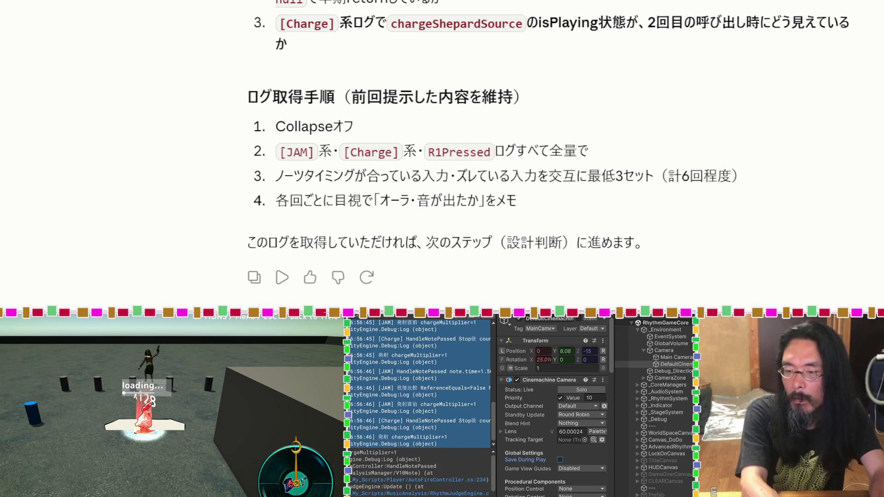
Send the copied [JAM]/[Charge] logs to Claude
key(Return)
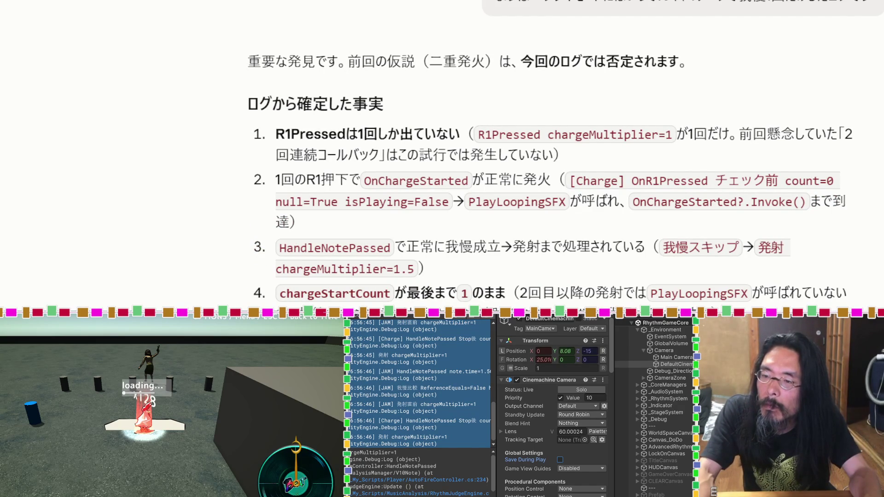
Read Claude's reply refuting double-firing, then rerun the game and open the MissingReferenceException trace
scroll(548, 184, down, 2)
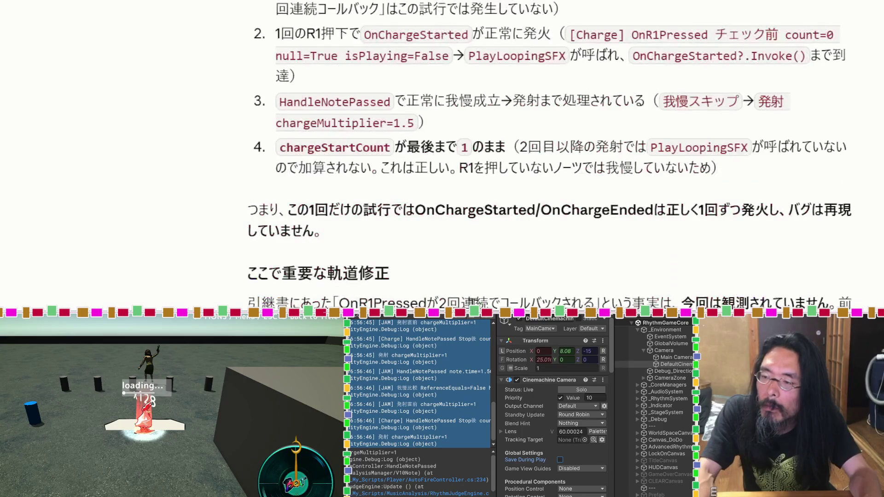
scroll(547, 184, down, 4)
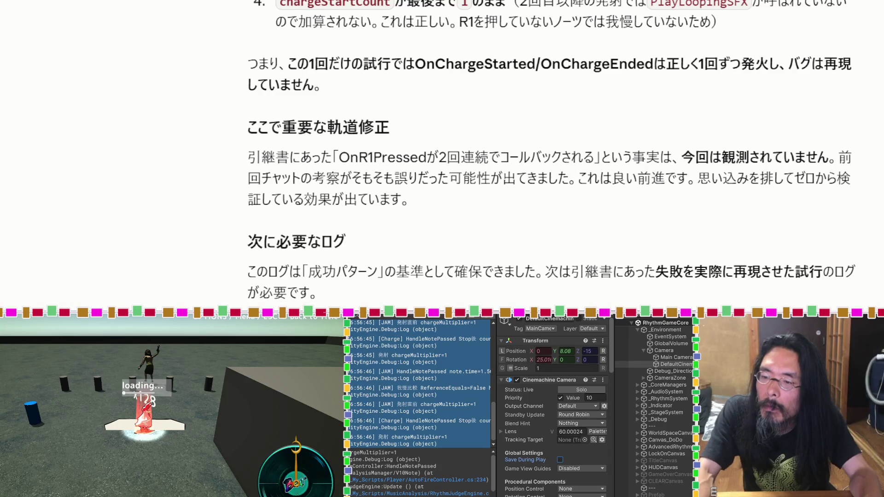
scroll(550, 152, down, 3)
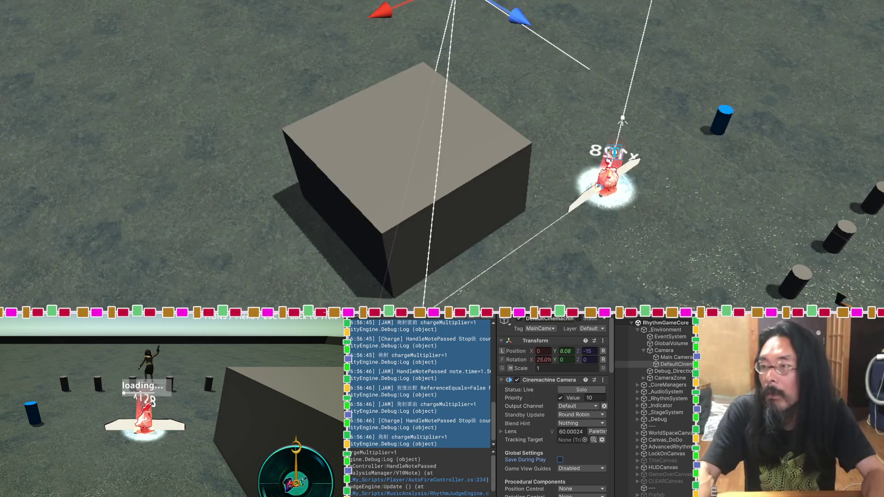
key(ctrl+p)
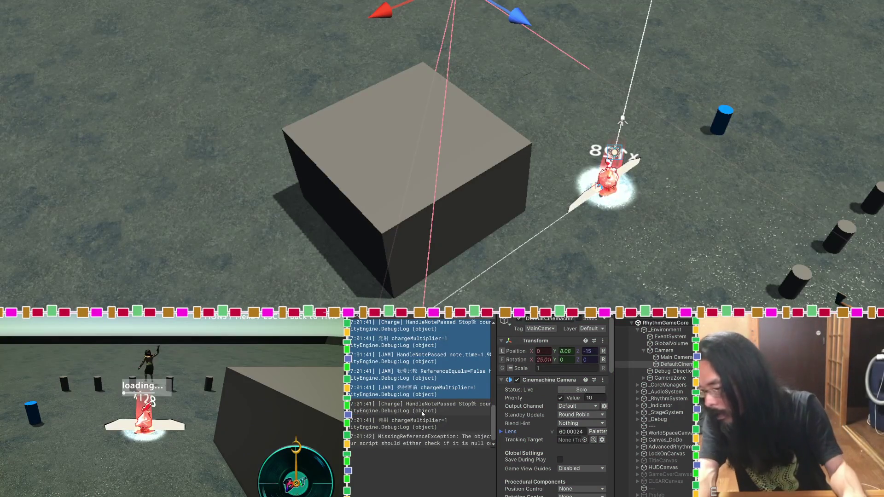
click(423, 438)
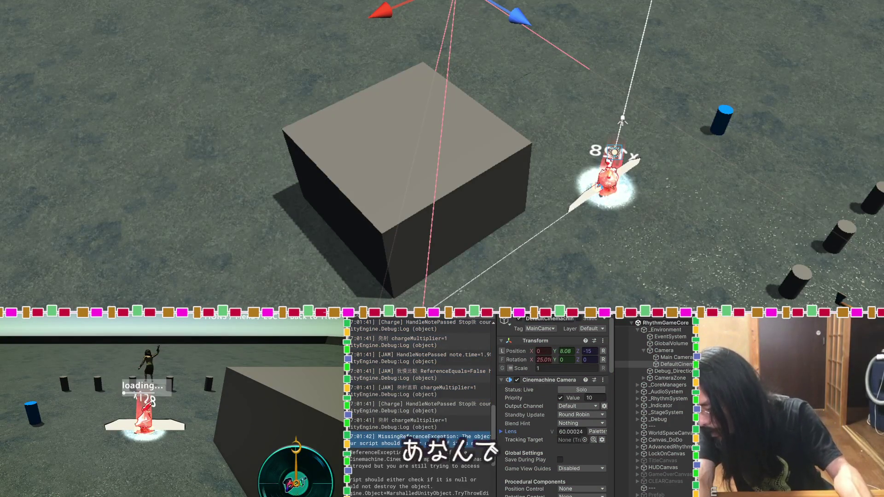
Enable Save During Play on DefaultCinemachineCamera, do a charge test run, and keep the changes
scroll(431, 475, down, 5)
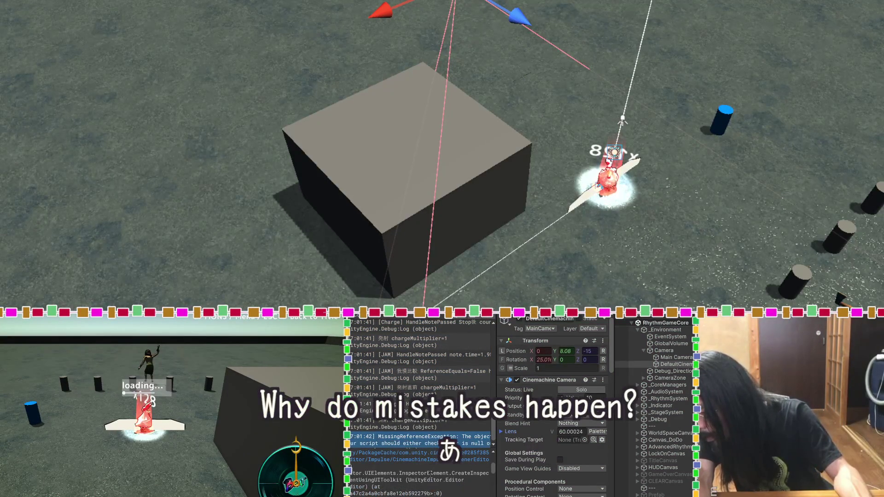
scroll(436, 460, up, 5)
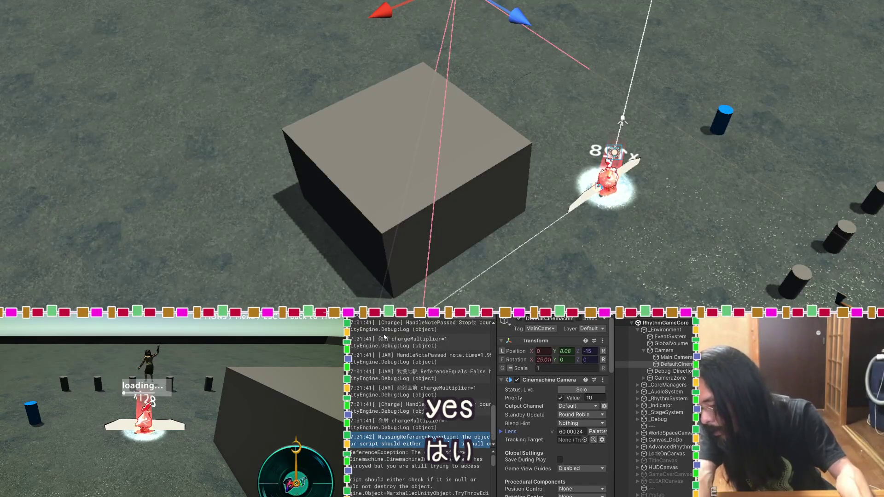
click(623, 364)
click(559, 459)
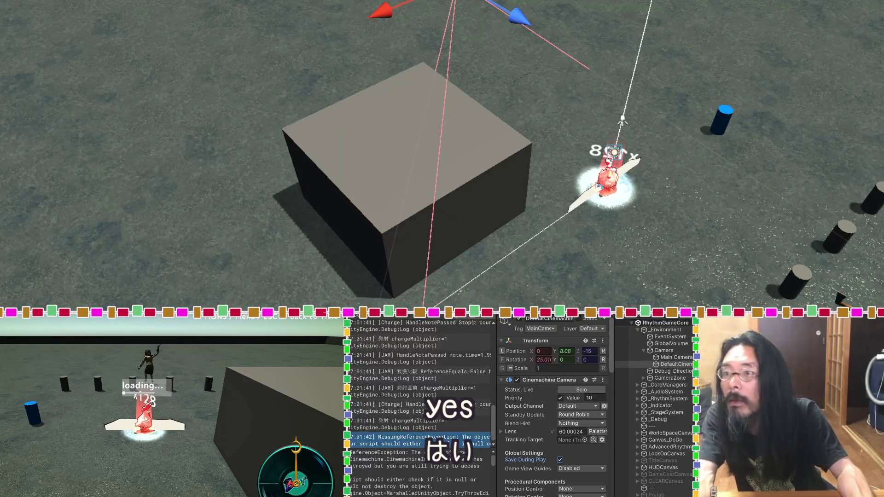
key(ctrl+p)
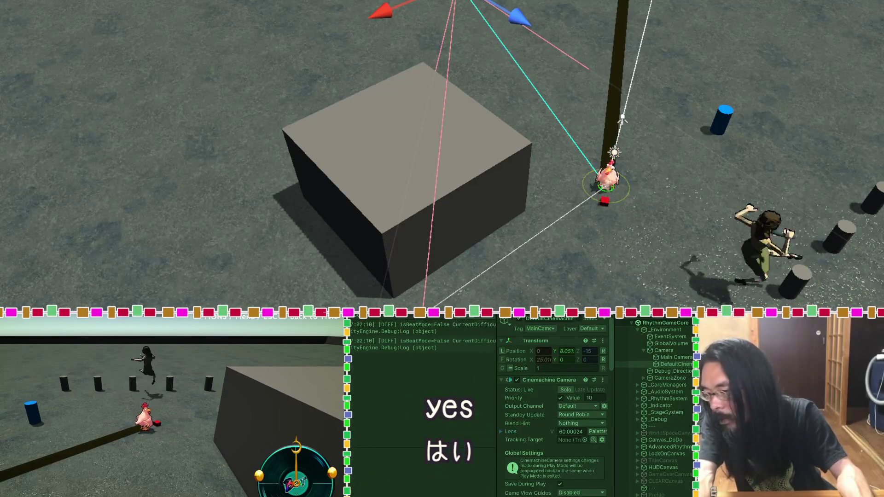
key(space)
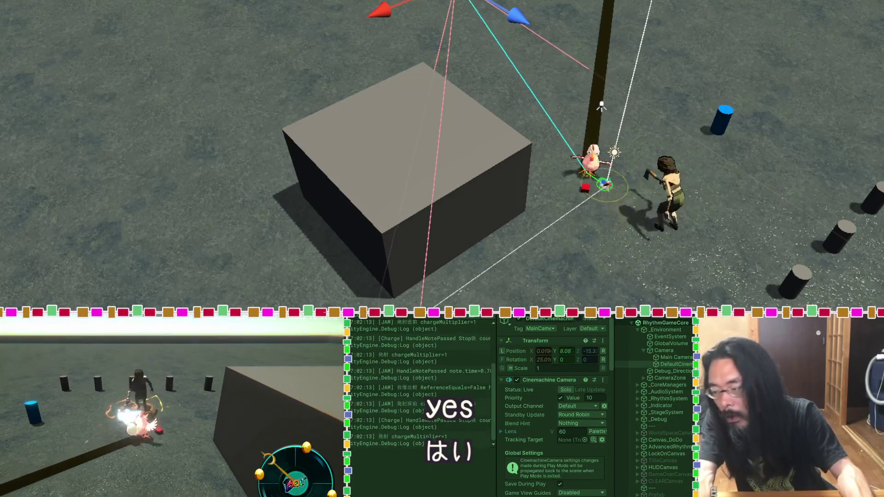
key(ctrl+p)
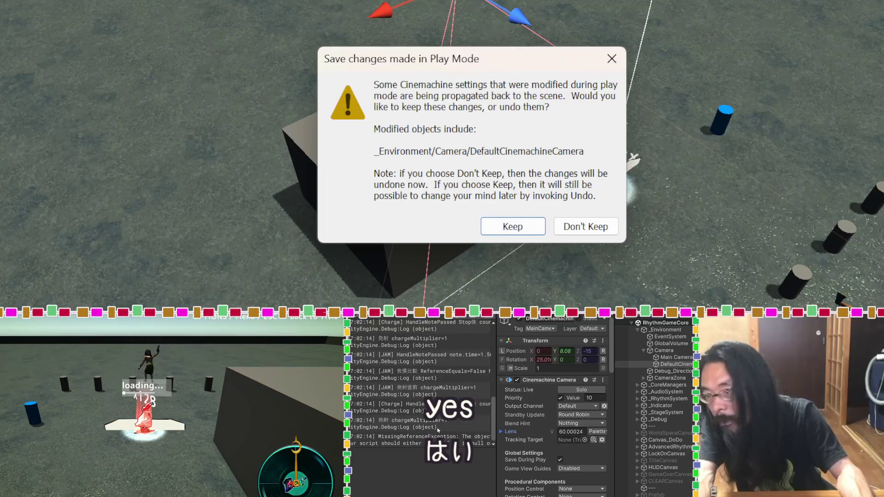
click(532, 230)
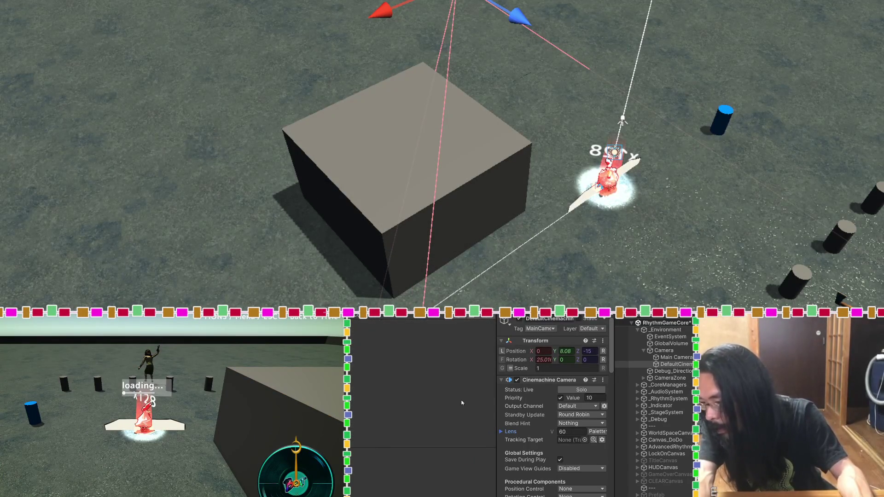
Turn Save During Play off, run the game again, and inspect the MissingReferenceException details
click(559, 460)
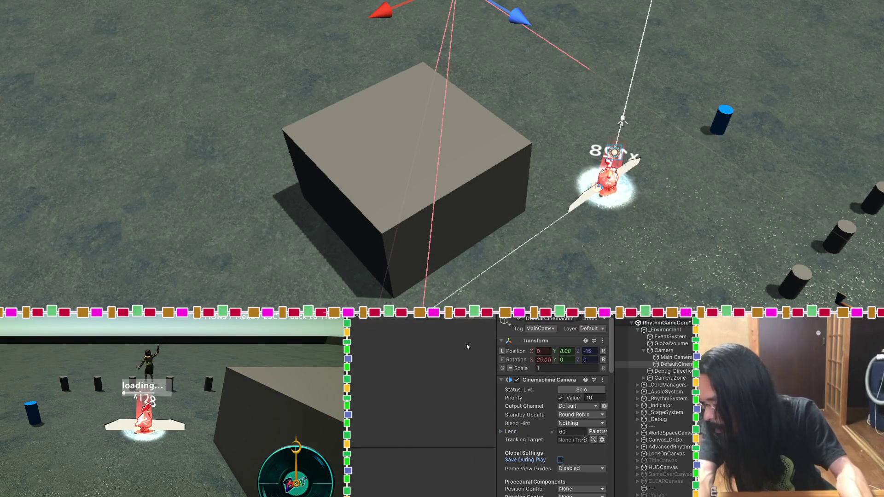
key(ctrl+p)
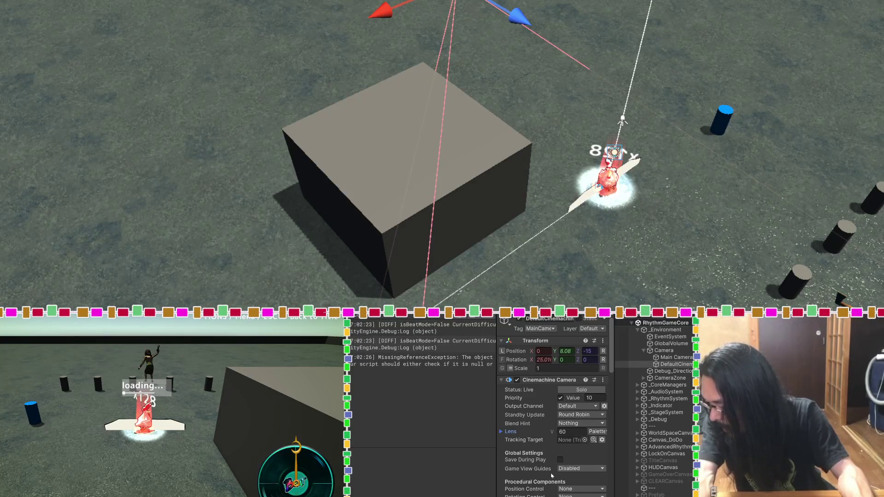
click(560, 459)
click(460, 364)
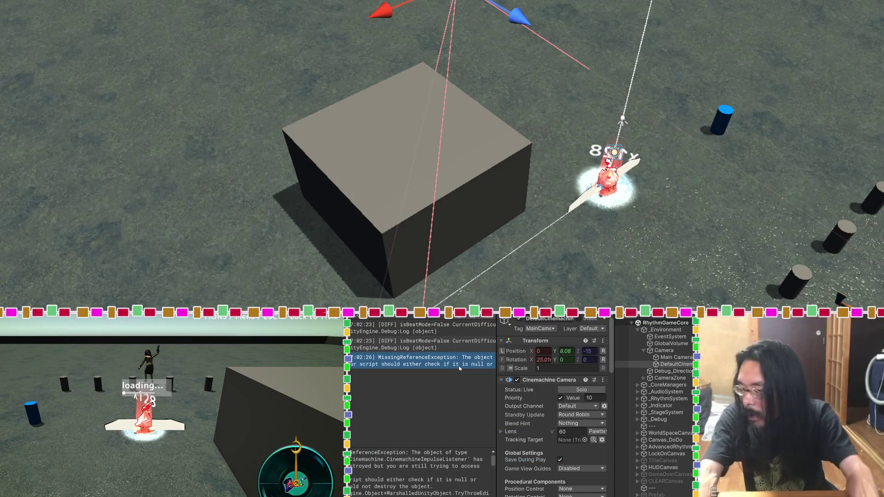
key(alt+Tab)
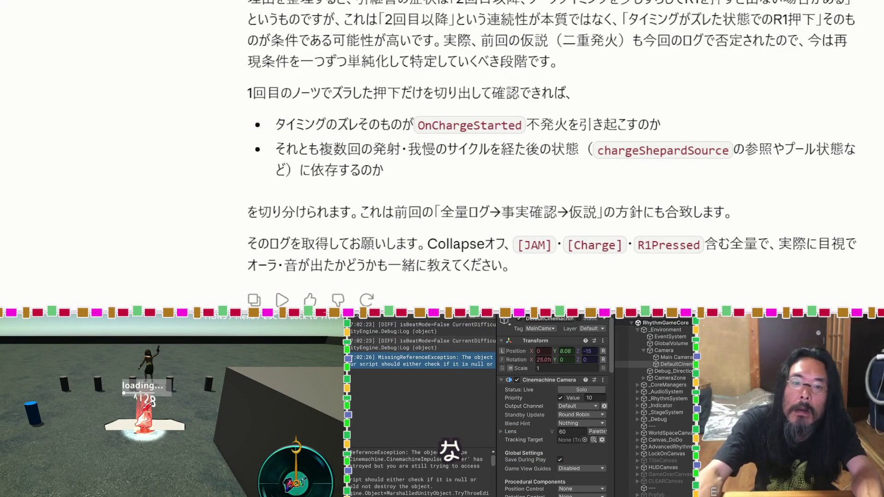
Paste the exception stack trace to Claude, read the Cinemachine editor-bug diagnosis, and toggle Save During Play
scroll(551, 138, down, 10)
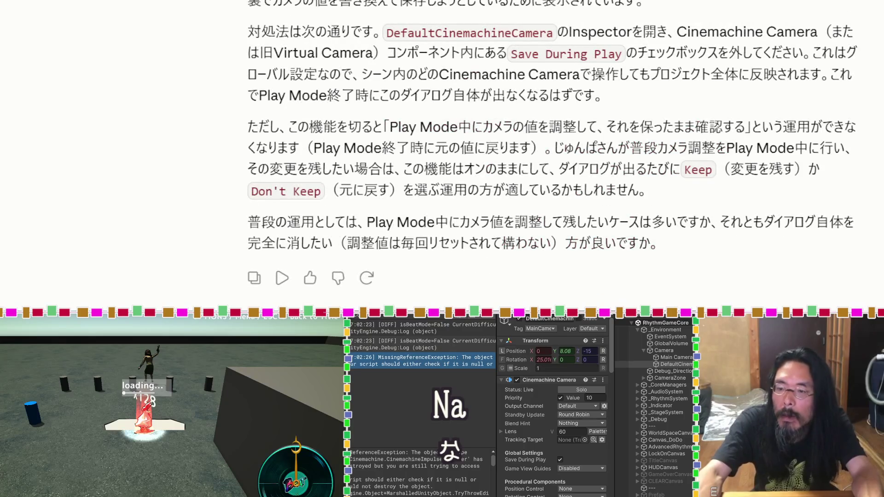
key(ctrl+v)
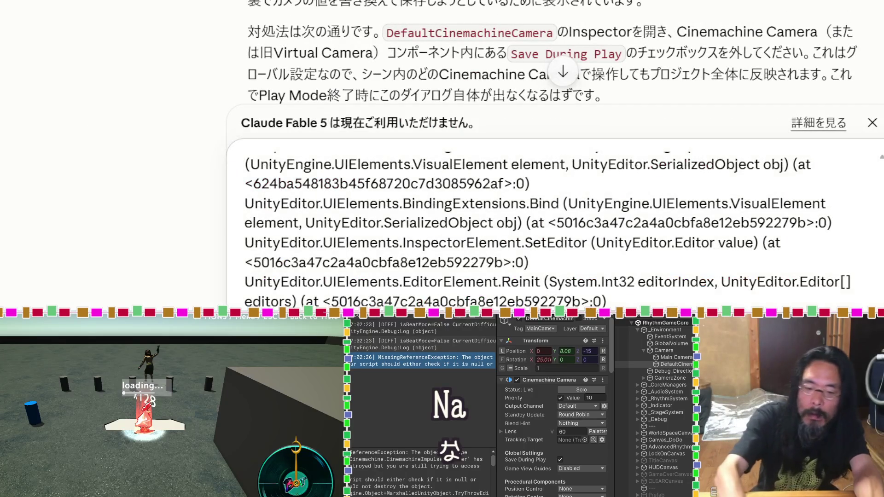
scroll(552, 230, down, 1)
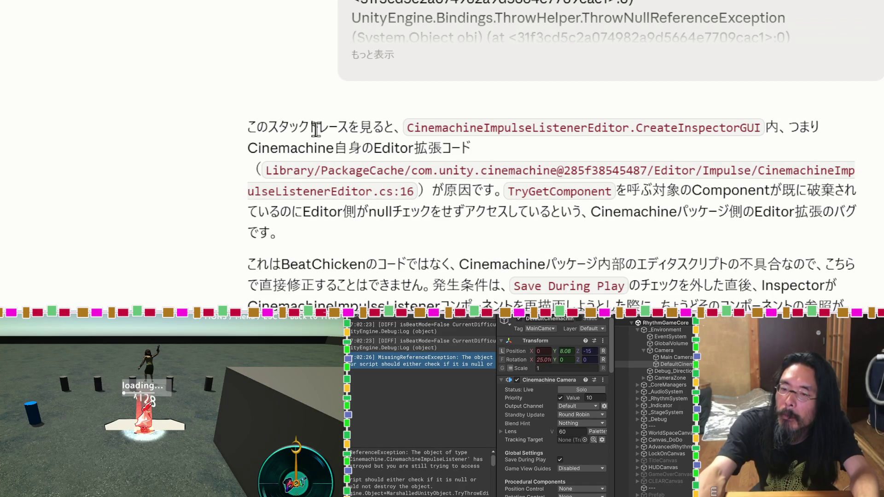
scroll(316, 130, down, 3)
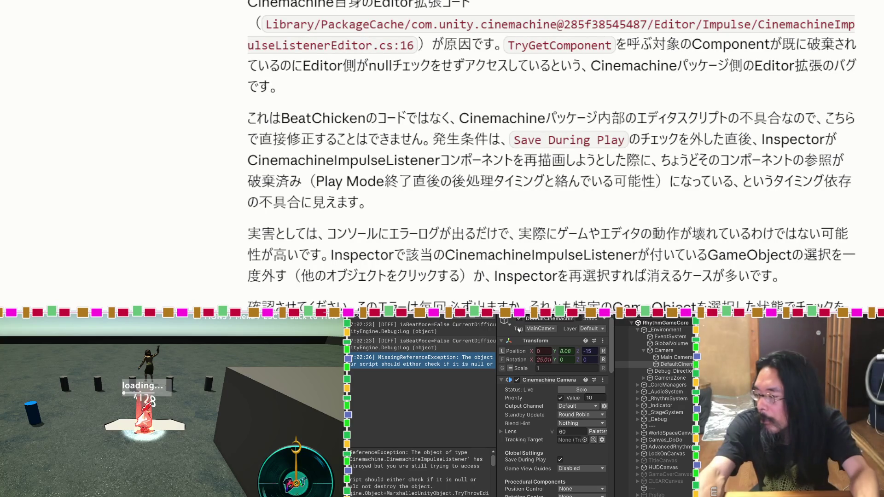
click(559, 460)
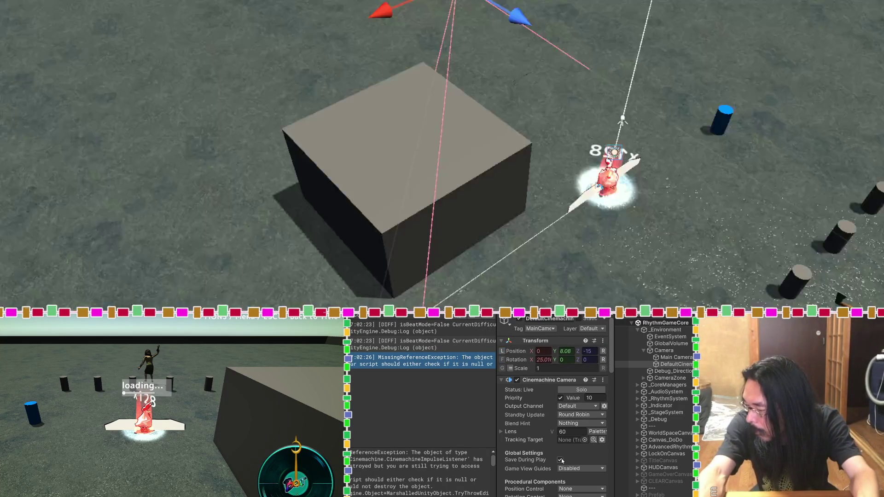
Run the game twice to reproduce the MissingReferenceException in the Console, then return to Claude
key(ctrl+p)
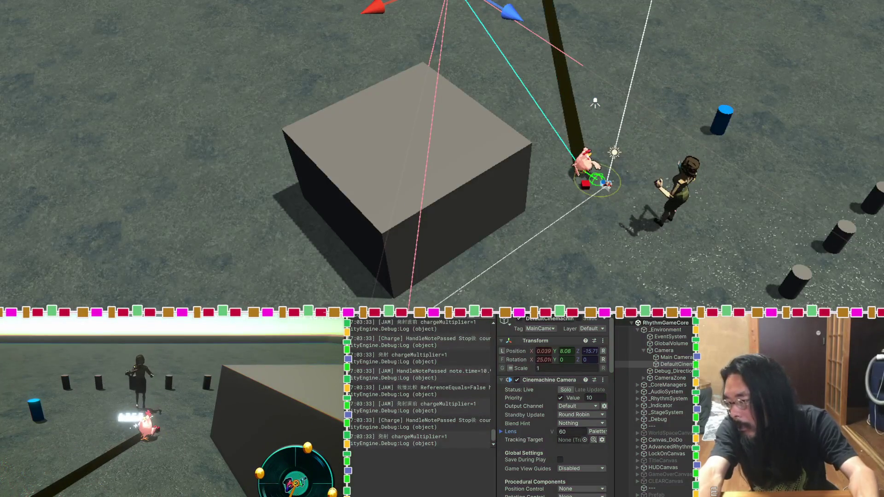
scroll(451, 386, down, 1)
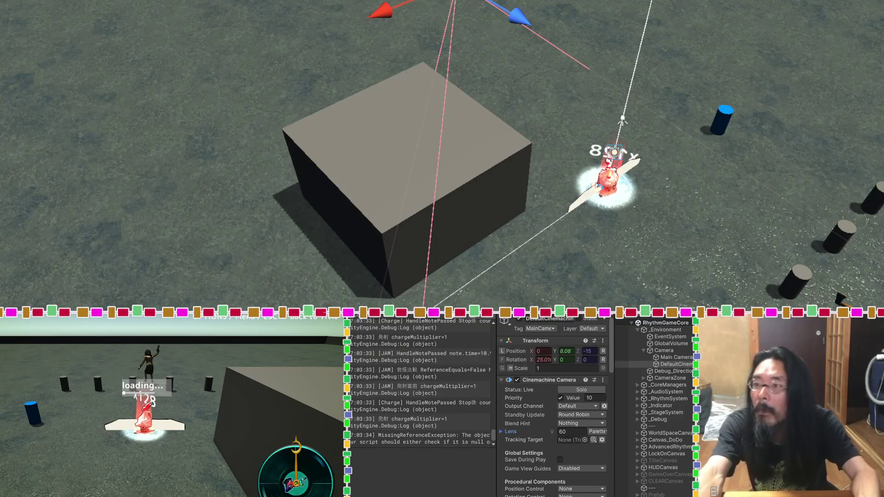
key(ctrl+p)
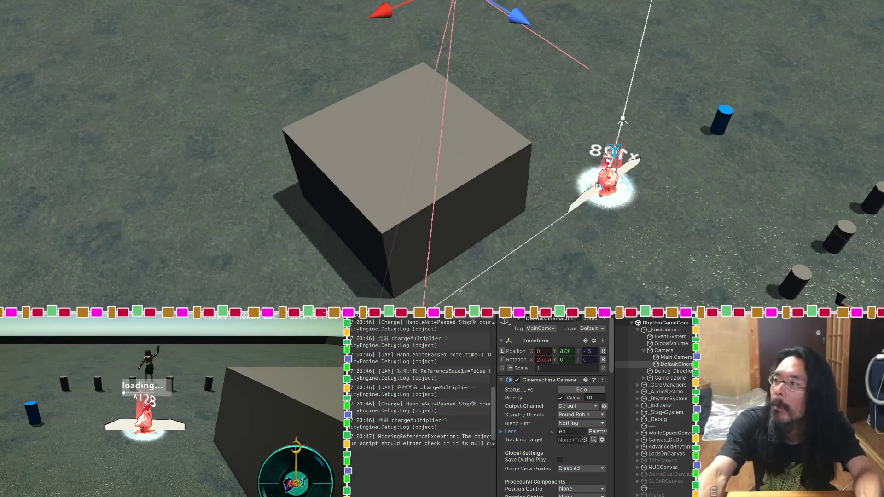
key(alt+Tab)
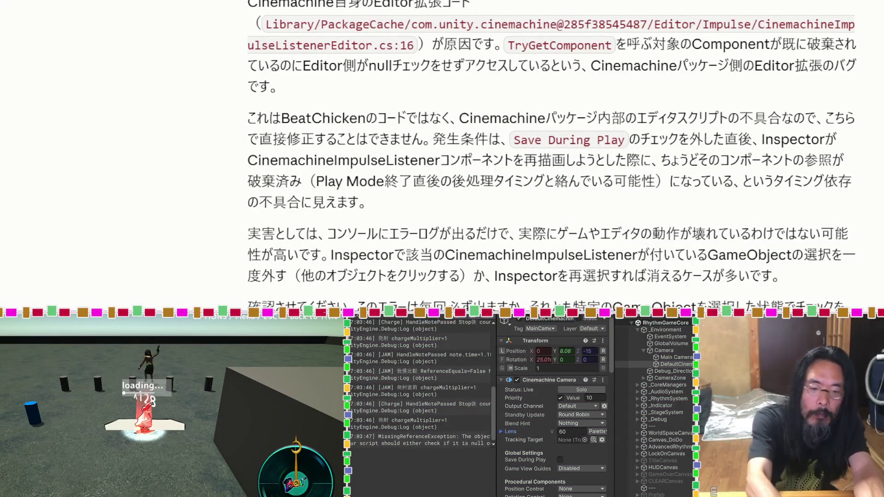
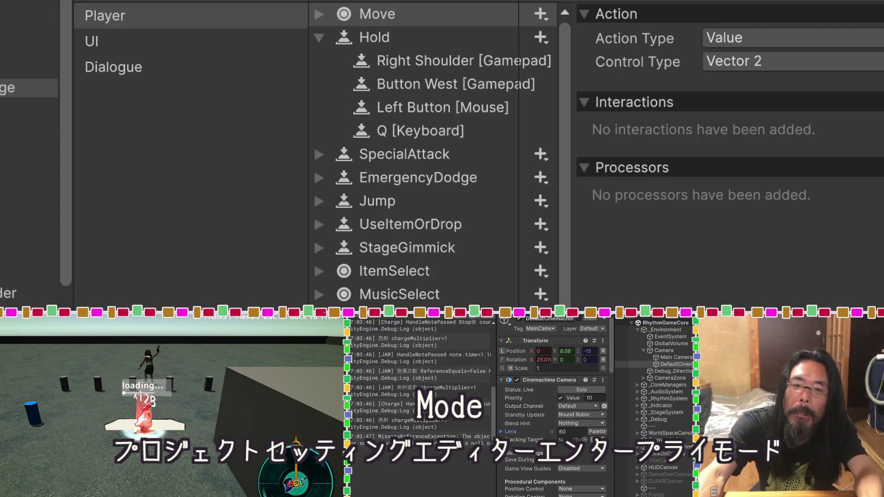
Open the Editor page of Project Settings and scroll to Enter Play Mode Settings
scroll(29, 184, down, 5)
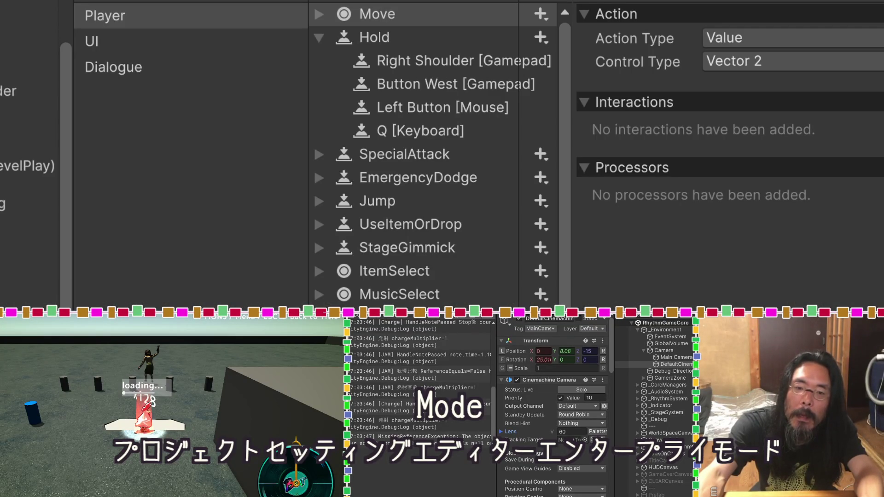
scroll(29, 184, up, 5)
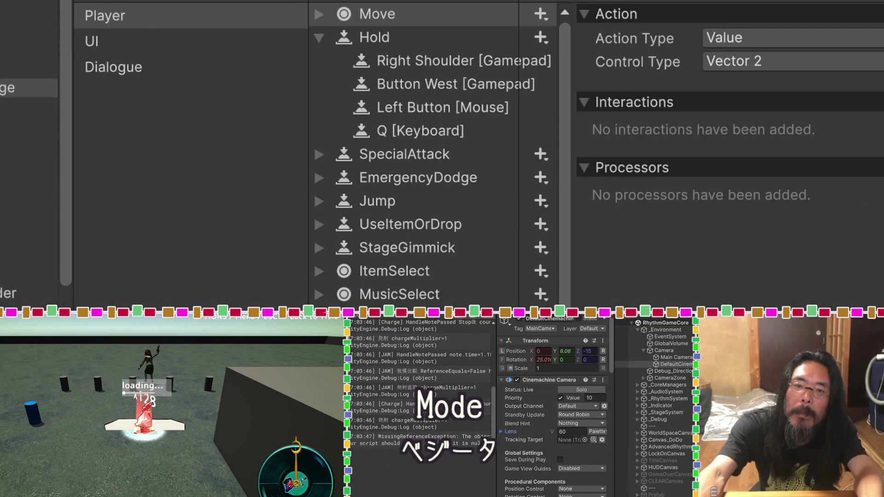
click(28, 13)
scroll(239, 251, down, 10)
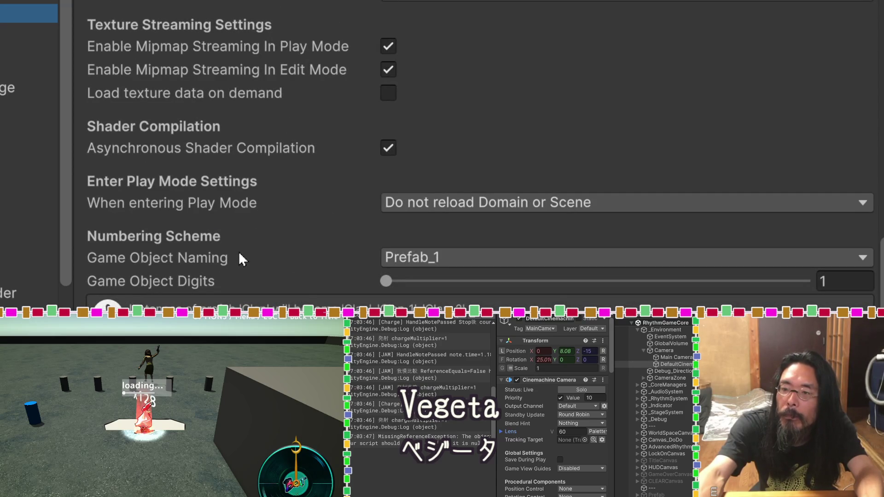
Check the 'When entering Play Mode' options, left at Do not reload Domain or Scene, against Claude's advice
key(super+shift+s)
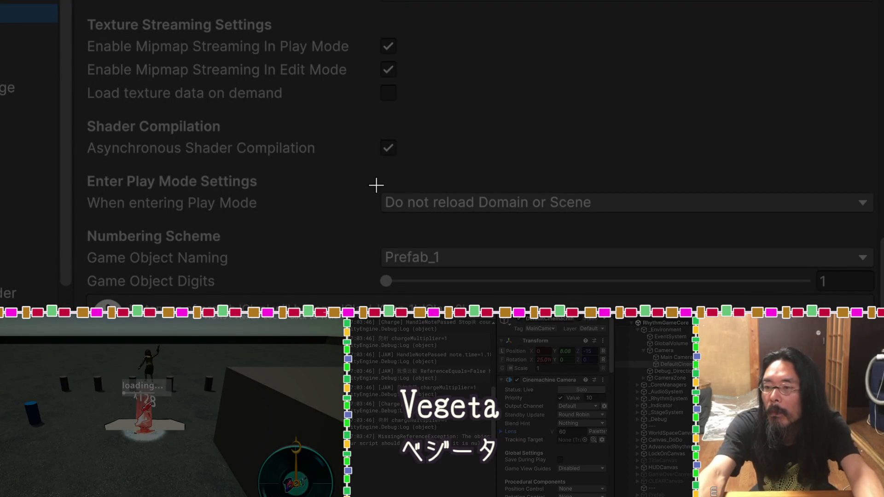
key(Escape)
click(529, 199)
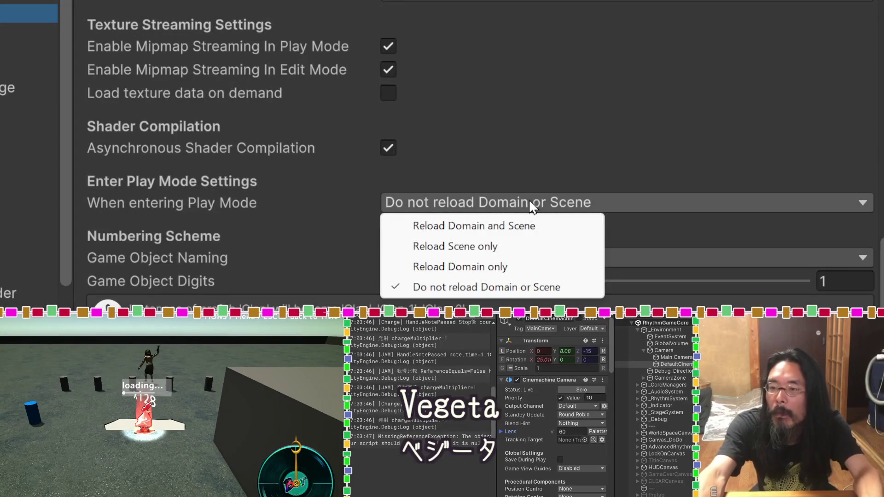
click(534, 185)
key(alt+Tab)
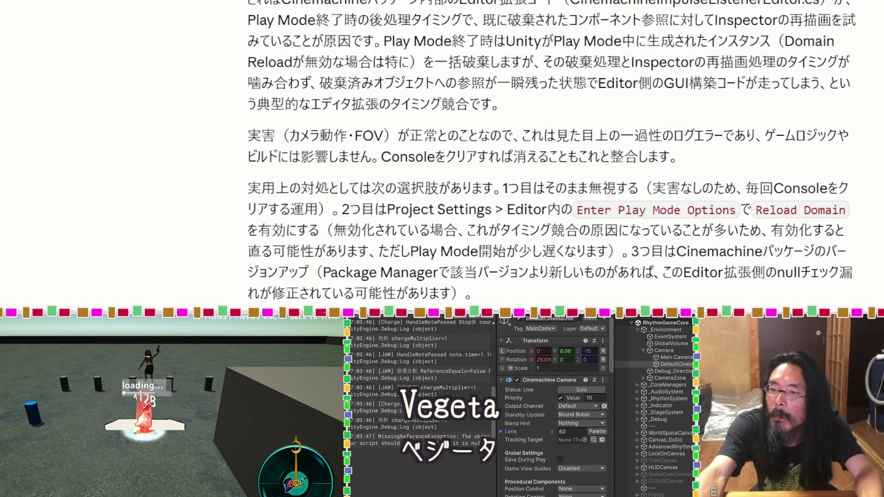
key(alt+Tab)
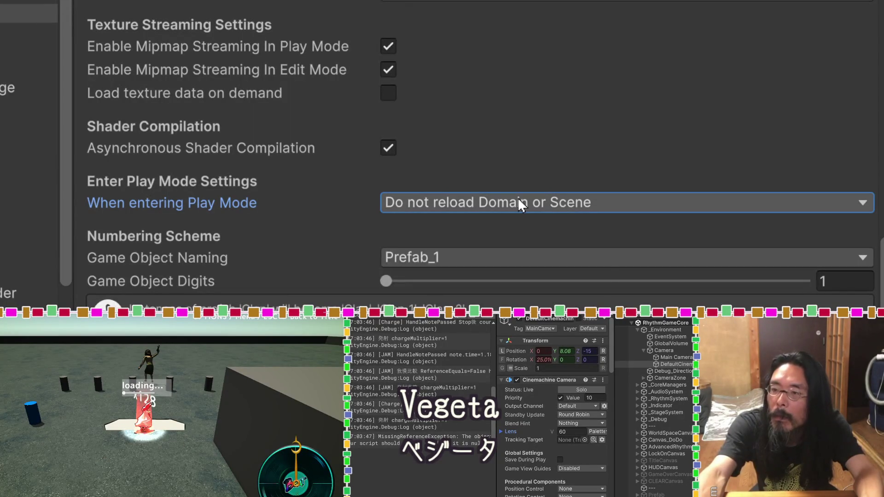
Set 'When entering Play Mode' to Reload Domain and Scene and enter Play mode to test it
click(520, 204)
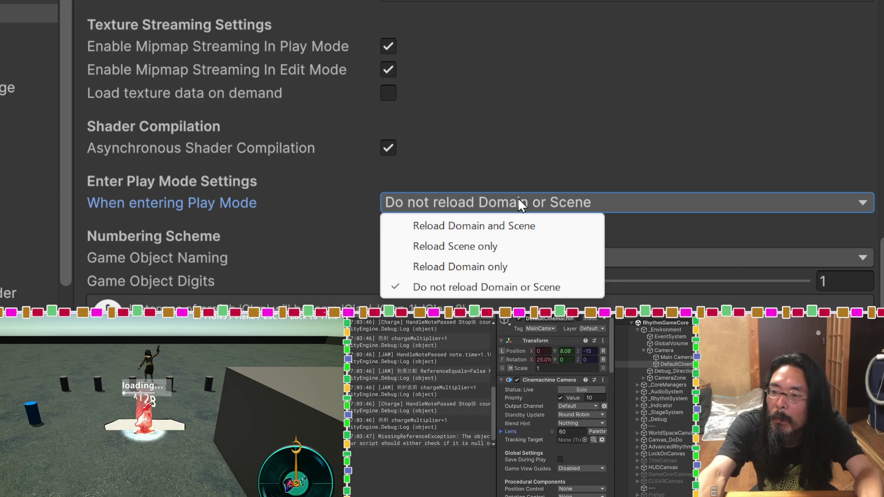
click(525, 177)
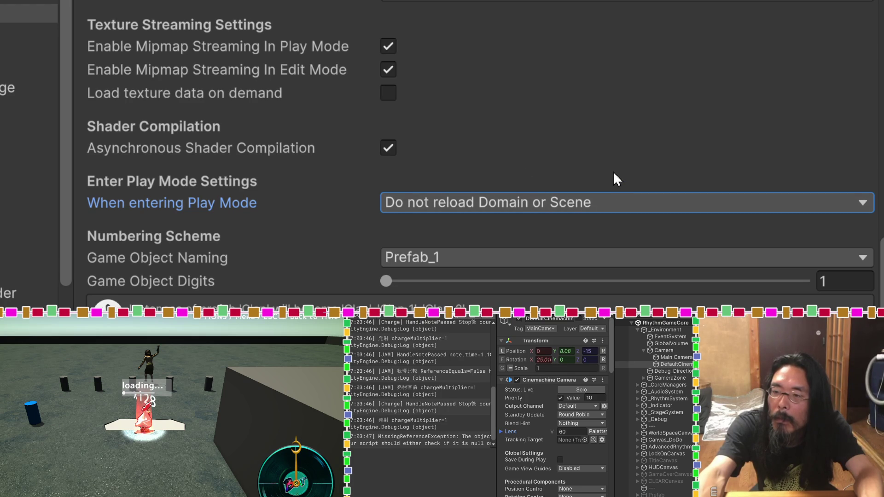
click(615, 198)
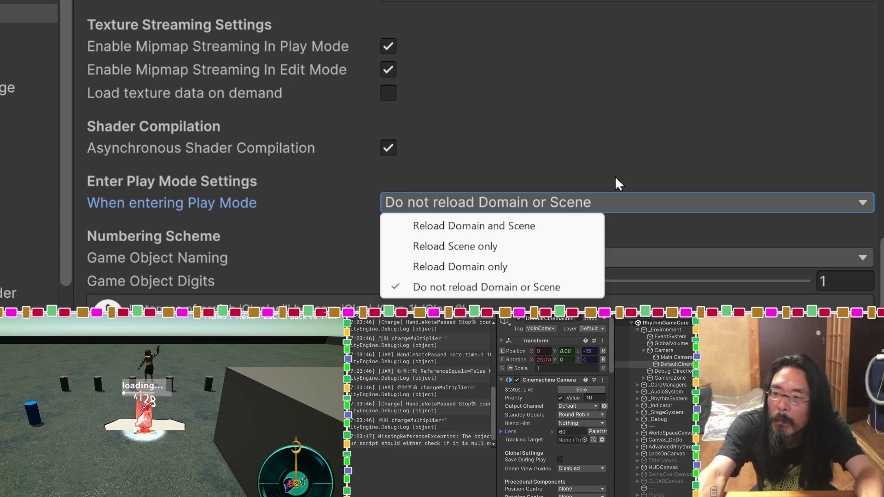
click(582, 225)
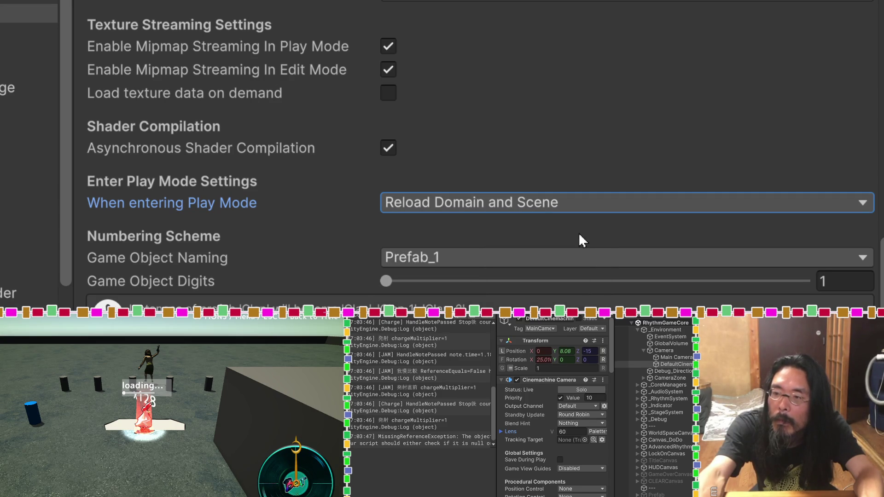
key(ctrl+p)
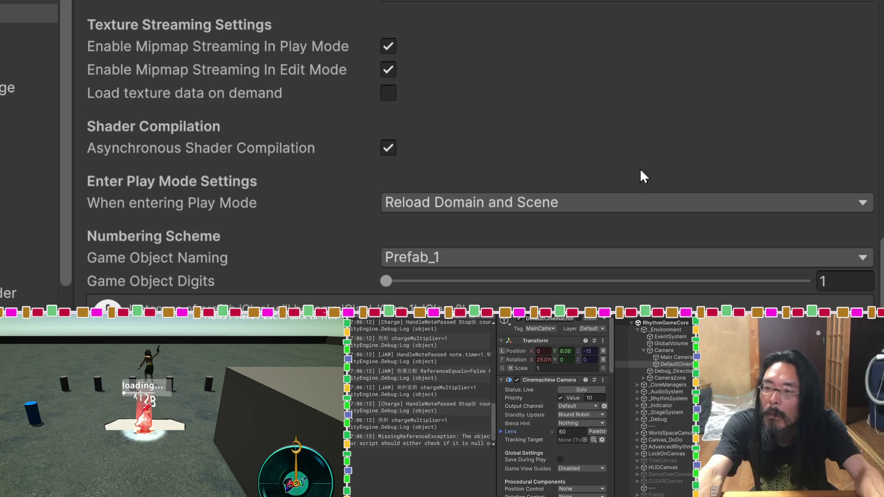
Switch 'When entering Play Mode' back to Do not reload Domain or Scene and play again
click(631, 203)
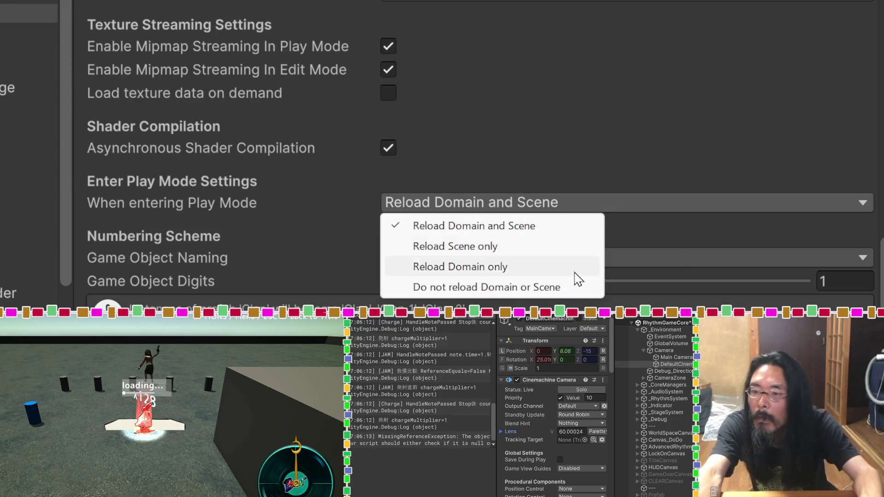
click(568, 288)
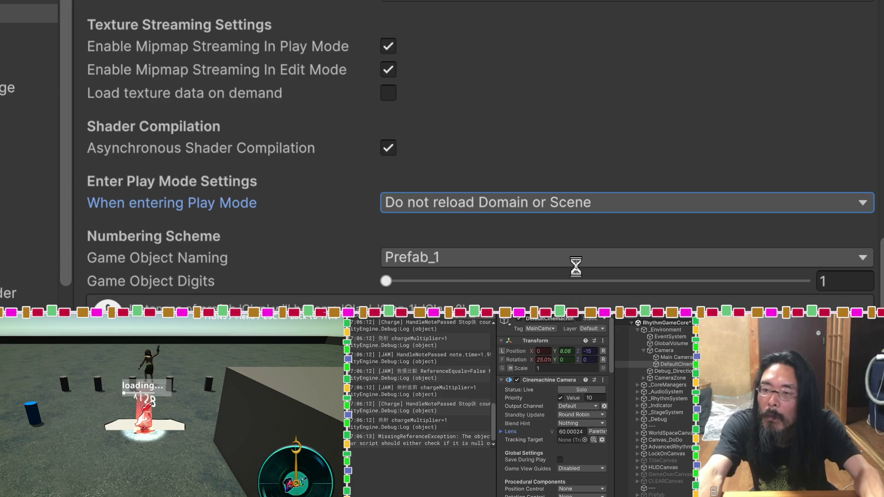
key(ctrl+p)
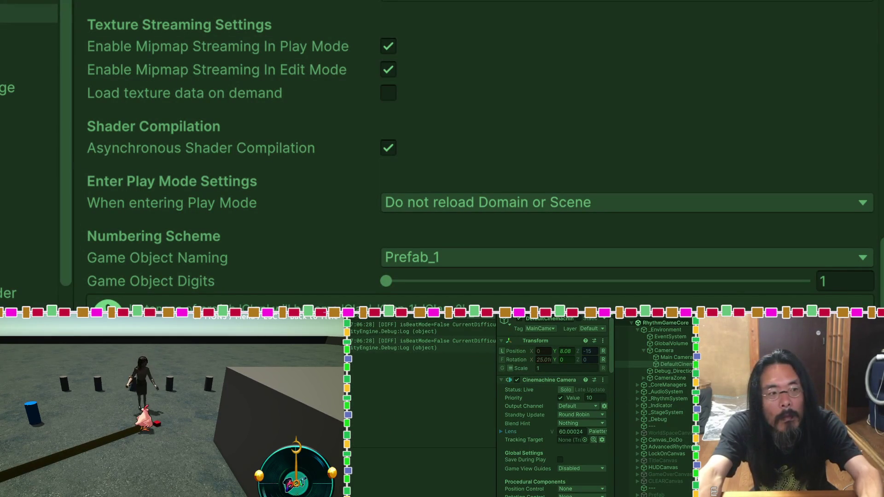
Exit Play mode with Ctrl+P
key(ctrl+p)
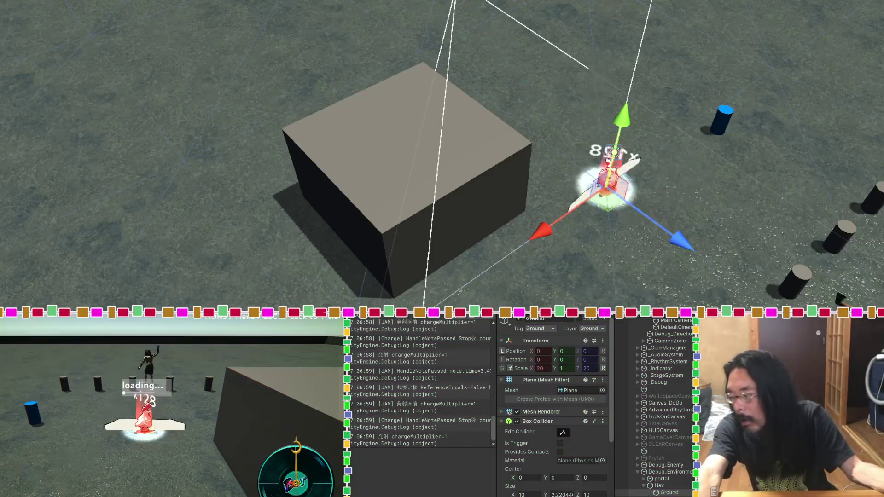
Show the top Console entry's stack trace and select the log rows down to HandleNotePassed
scroll(455, 351, up, 3)
scroll(446, 324, up, 5)
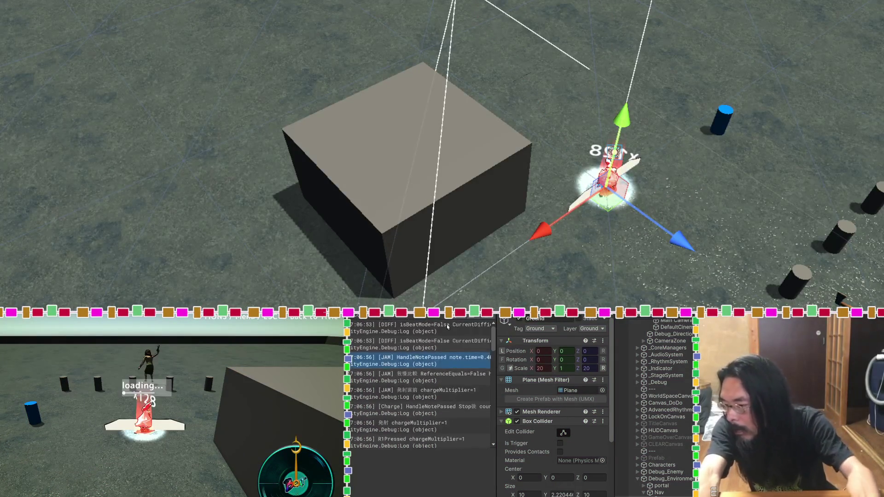
click(446, 326)
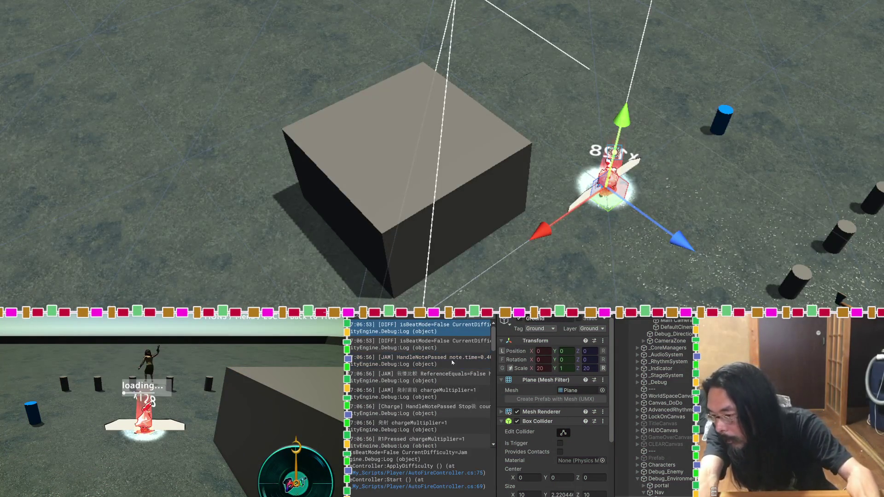
scroll(451, 366, down, 3)
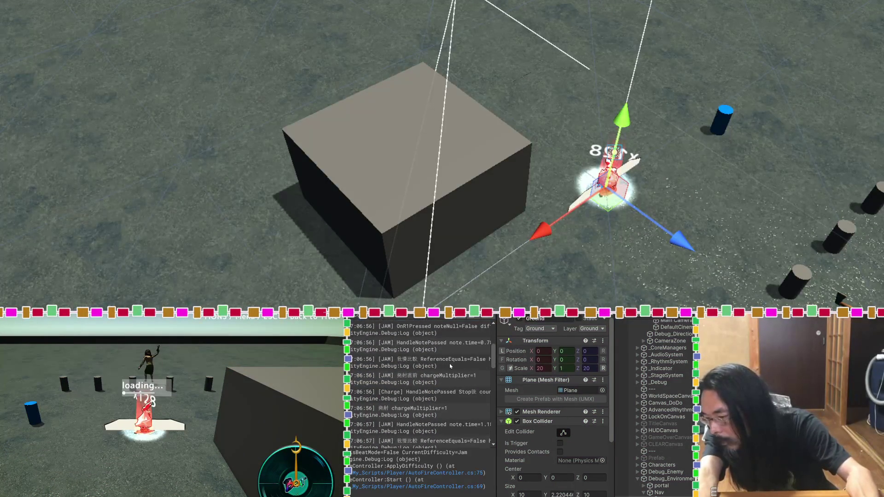
shift+click(453, 423)
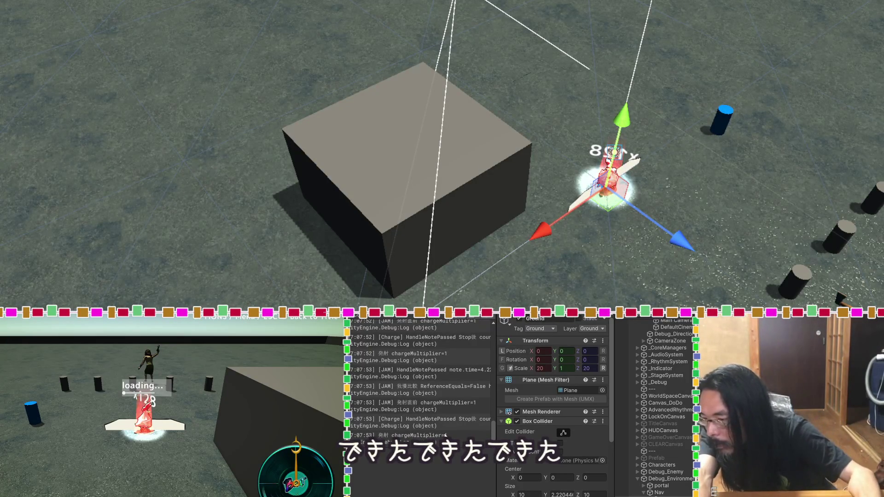
Scroll up the Console and select the [JAM] and [Charge] log entries for copying
scroll(445, 434, up, 2)
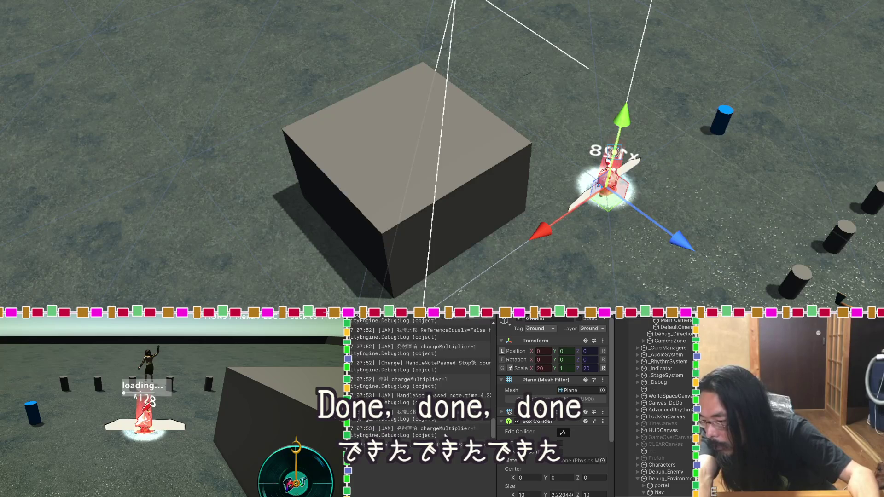
scroll(445, 435, up, 3)
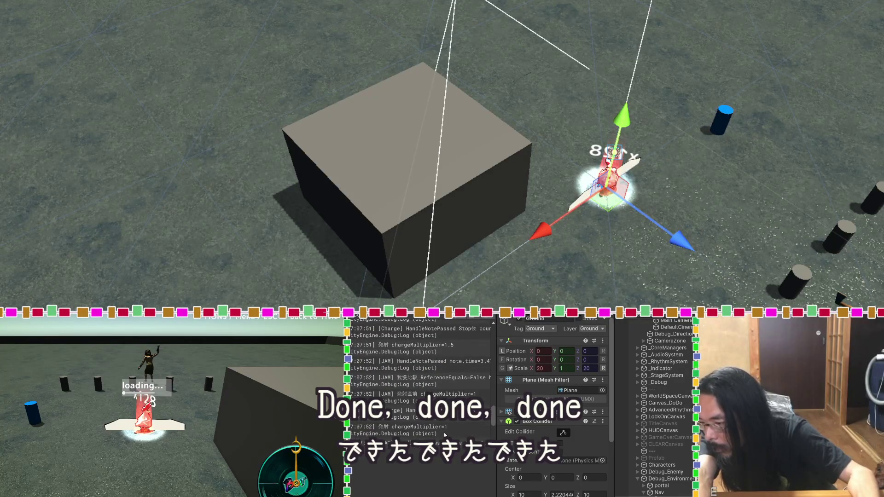
scroll(445, 434, up, 3)
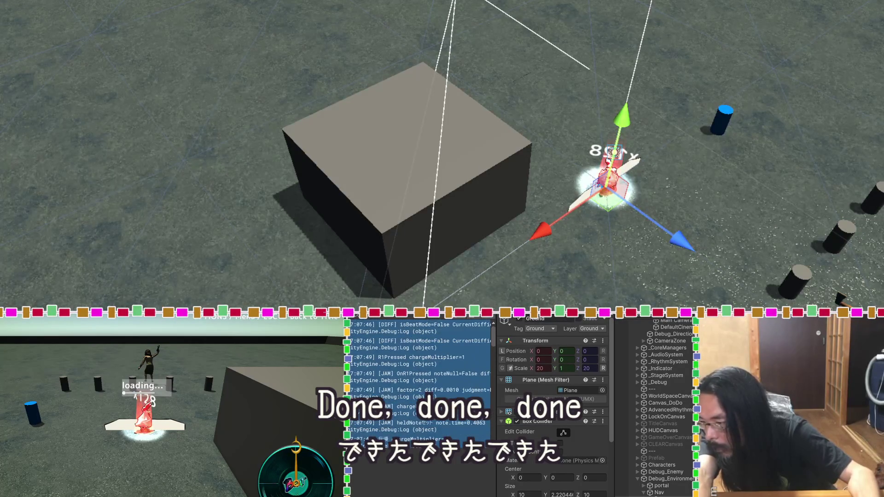
click(442, 382)
scroll(440, 373, up, 1)
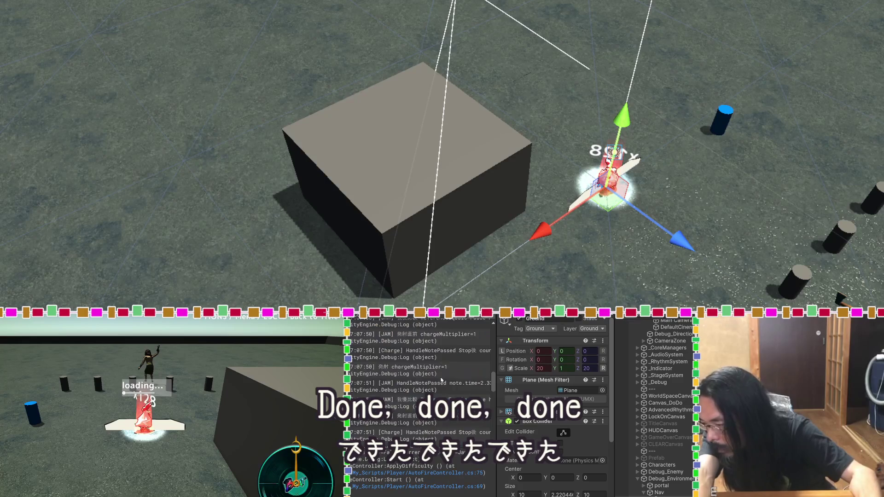
click(440, 373)
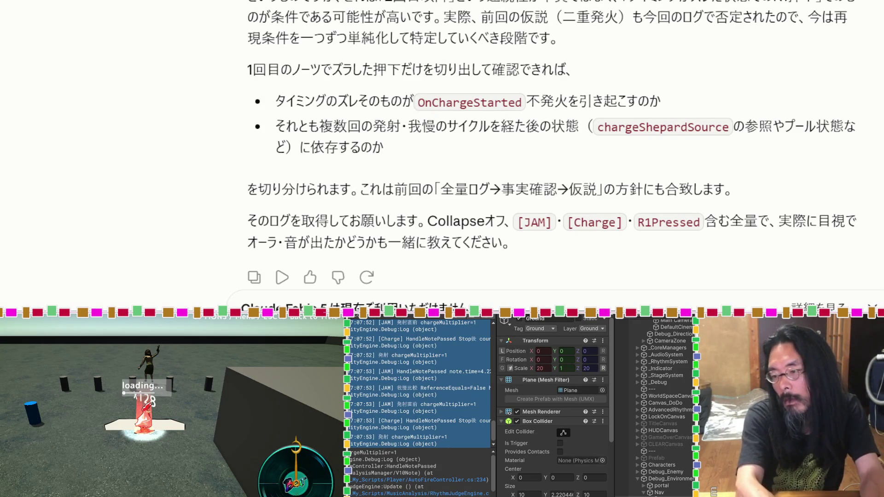
Send the pasted Unity console logs to Claude
key(Return)
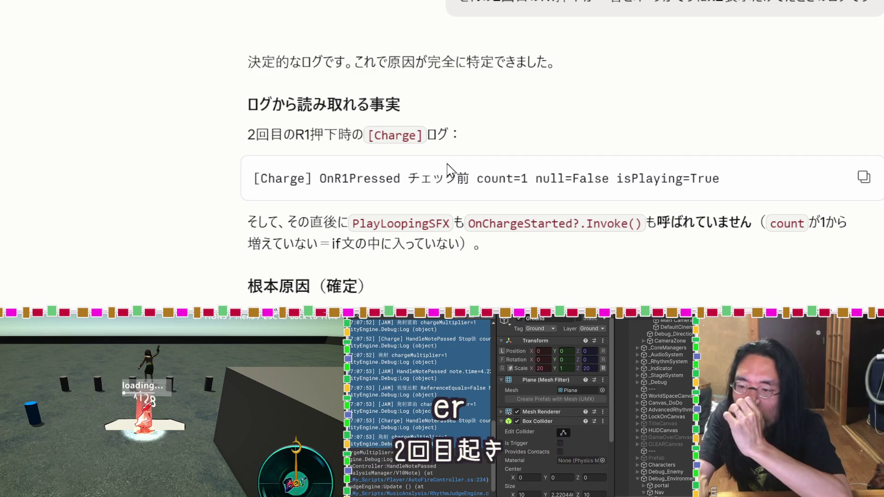
Scroll Claude's reply to the 根本原因 section on chargeShepardSource.isPlaying staying True
scroll(446, 165, down, 3)
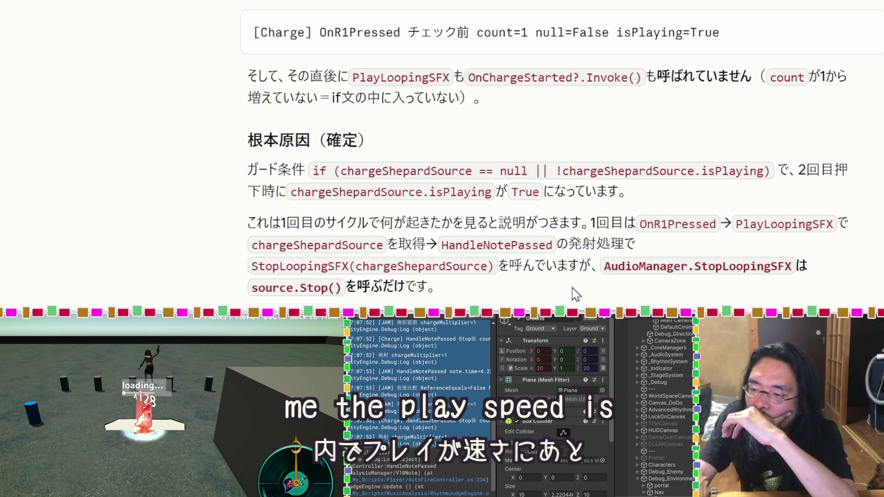
Scroll on to Claude's explanation of AudioSource.Stop() and pooled GetAvailableSfxSource() reuse
scroll(574, 294, down, 3)
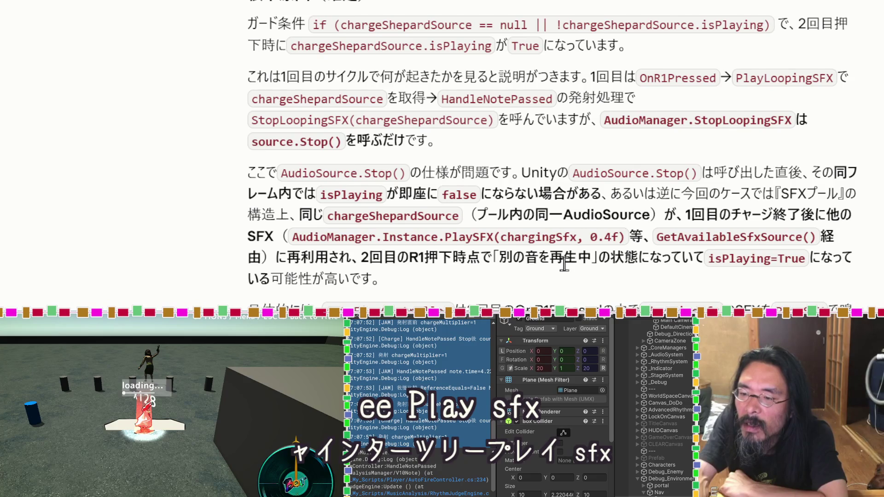
scroll(564, 264, down, 3)
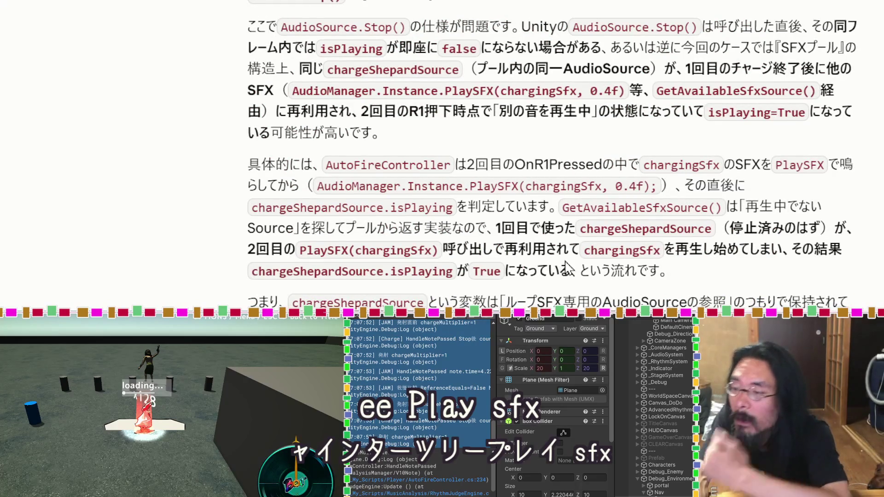